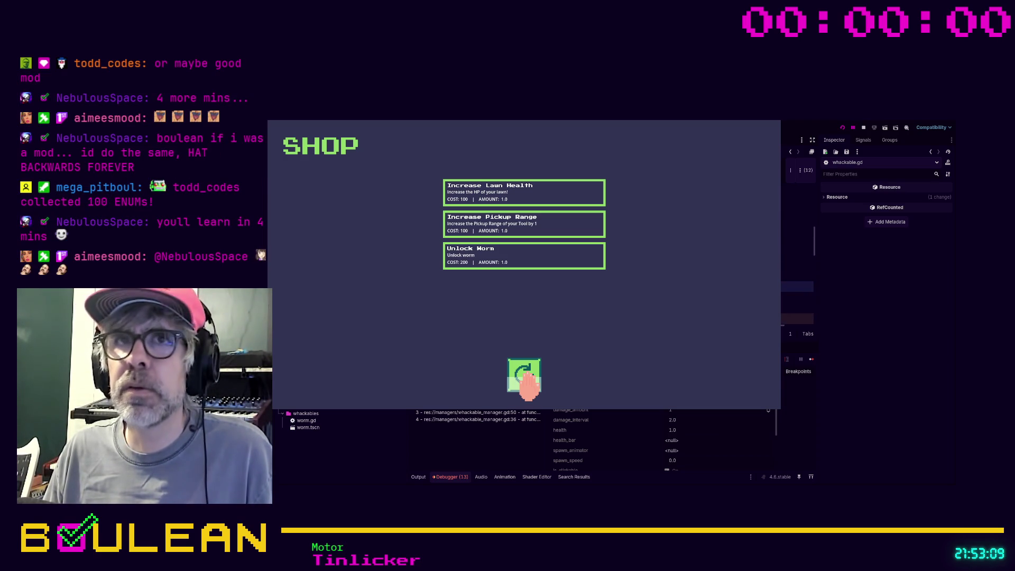
# Stop the running game and select the Worm node for inspection
pyautogui.click(864, 129)
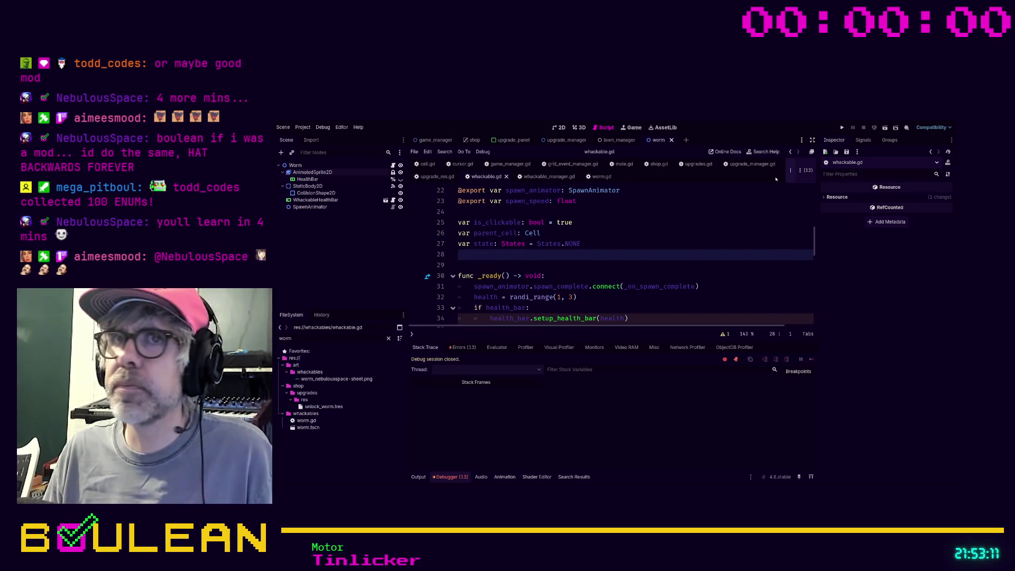
pyautogui.click(540, 233)
pyautogui.click(347, 166)
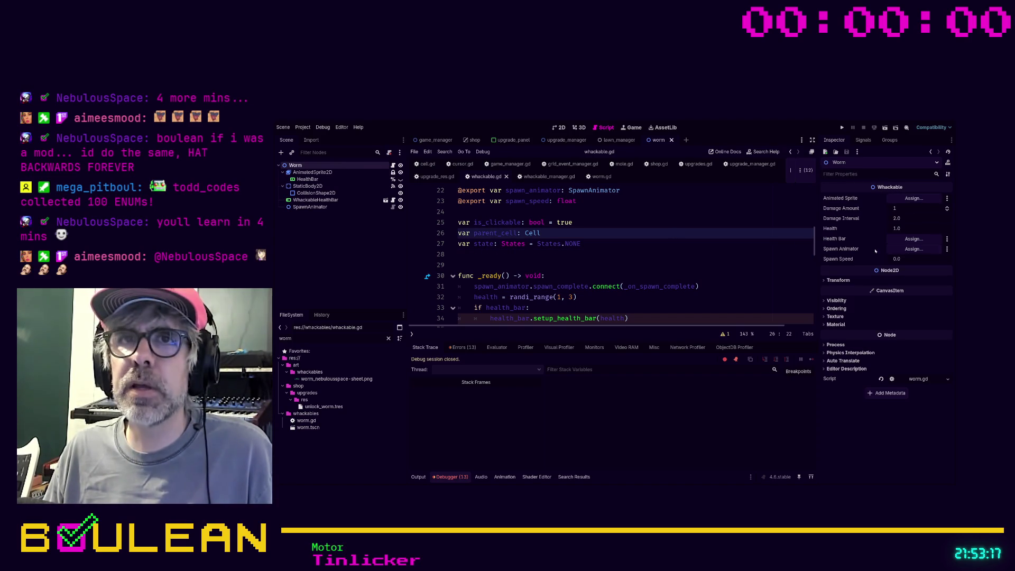
# Link SpawnAnimator, WhackableHealthBar and AnimatedSprite2D into the Worm's slots, then run the game with F5
pyautogui.moveTo(310, 207)
pyautogui.mouseDown()
pyautogui.moveTo(806, 264)
pyautogui.moveTo(908, 252)
pyautogui.mouseUp()
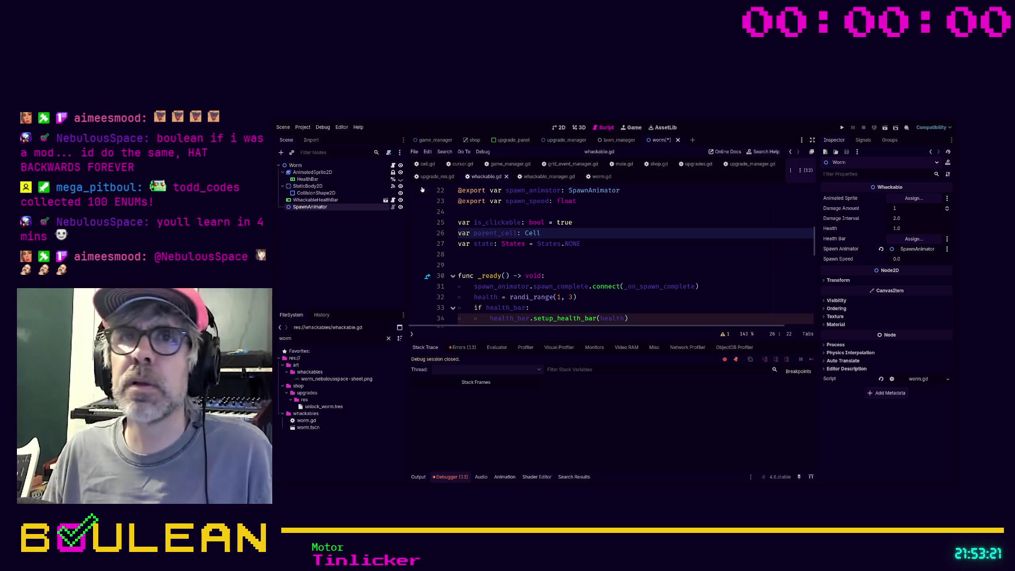
pyautogui.moveTo(307, 180)
pyautogui.mouseDown()
pyautogui.moveTo(887, 241)
pyautogui.moveTo(909, 233)
pyautogui.moveTo(909, 199)
pyautogui.moveTo(307, 180)
pyautogui.mouseUp()
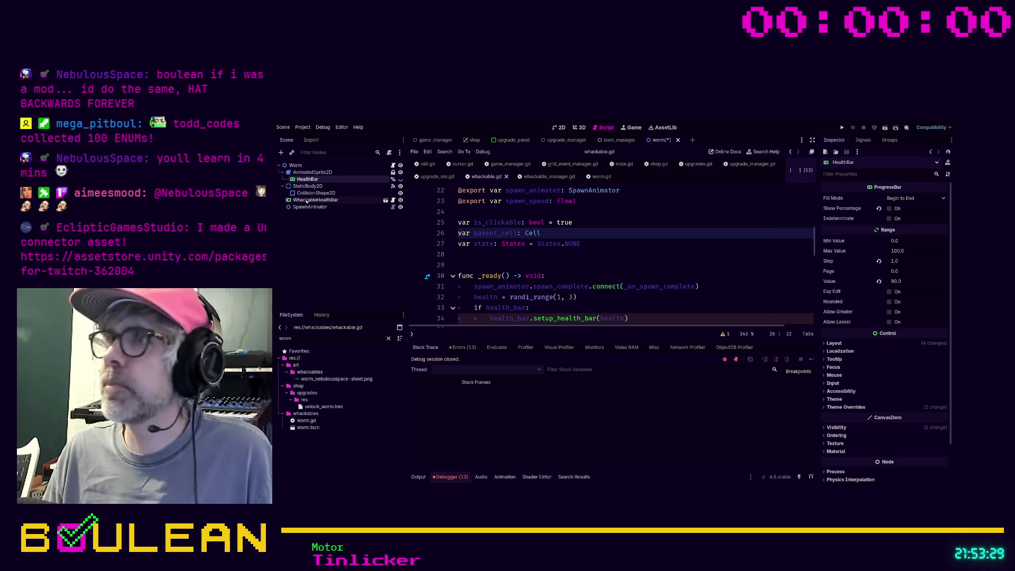
pyautogui.click(295, 165)
pyautogui.moveTo(315, 200)
pyautogui.mouseDown()
pyautogui.moveTo(763, 199)
pyautogui.moveTo(904, 239)
pyautogui.mouseUp()
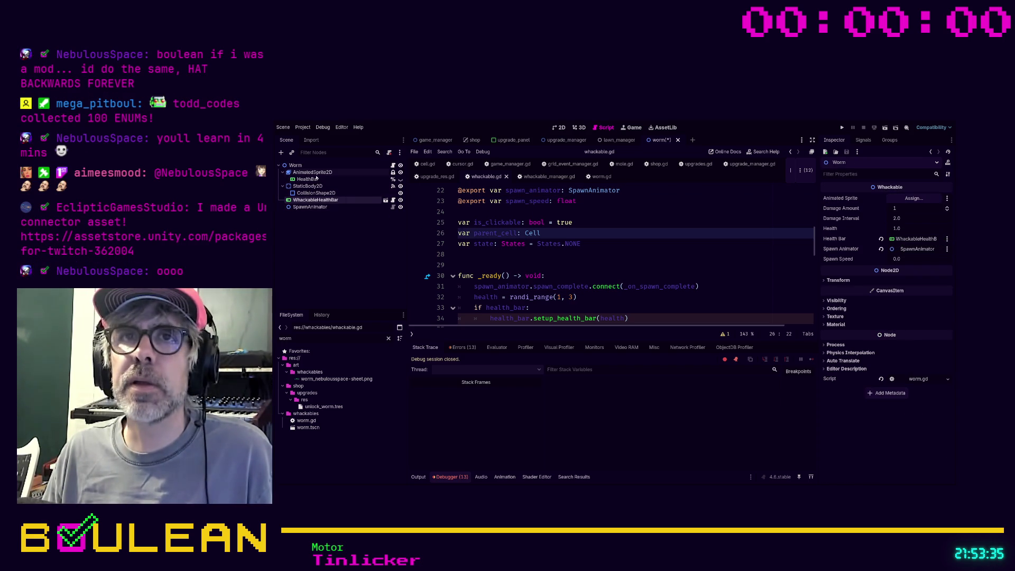
pyautogui.moveTo(312, 172)
pyautogui.mouseDown()
pyautogui.moveTo(753, 210)
pyautogui.moveTo(912, 199)
pyautogui.mouseUp()
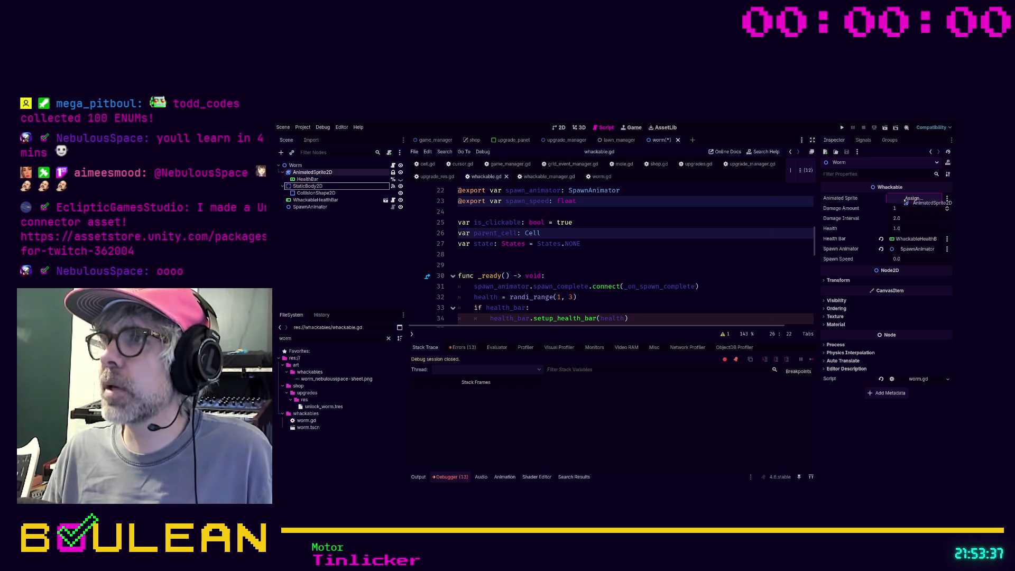
pyautogui.press('F5')
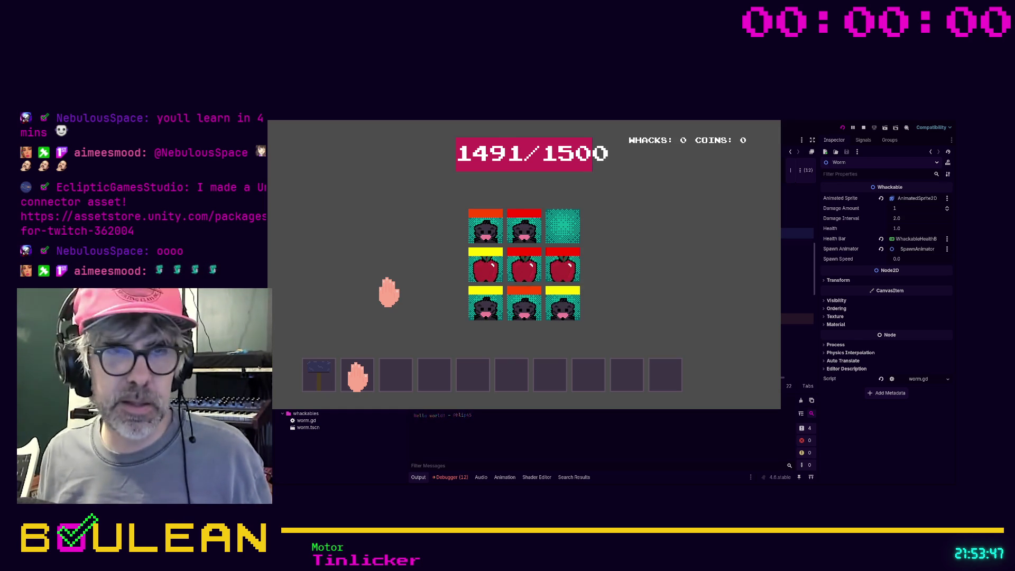
# Unlock the worm in the shop, return to the grid and whack the first worm
pyautogui.click(481, 261)
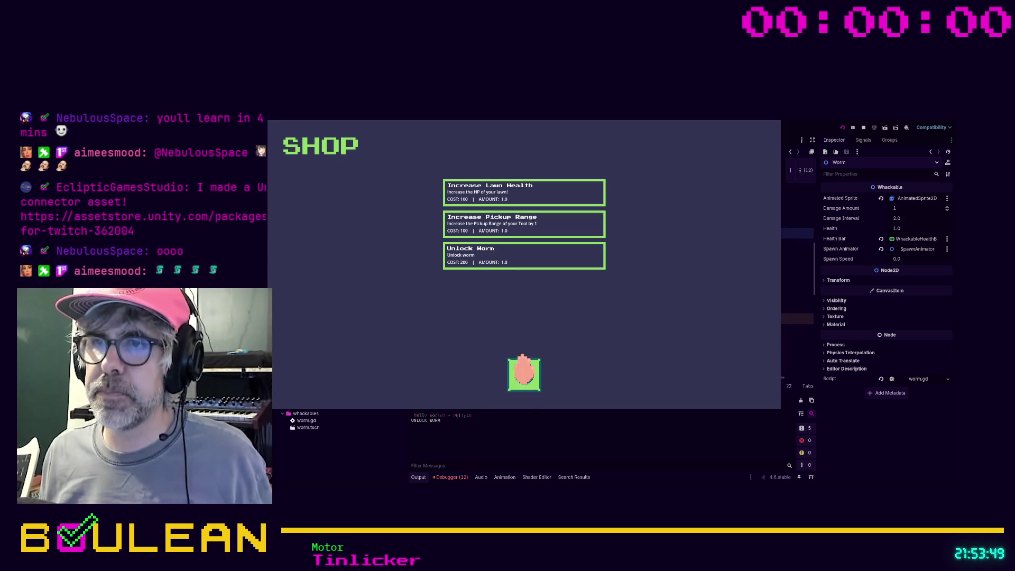
pyautogui.click(523, 373)
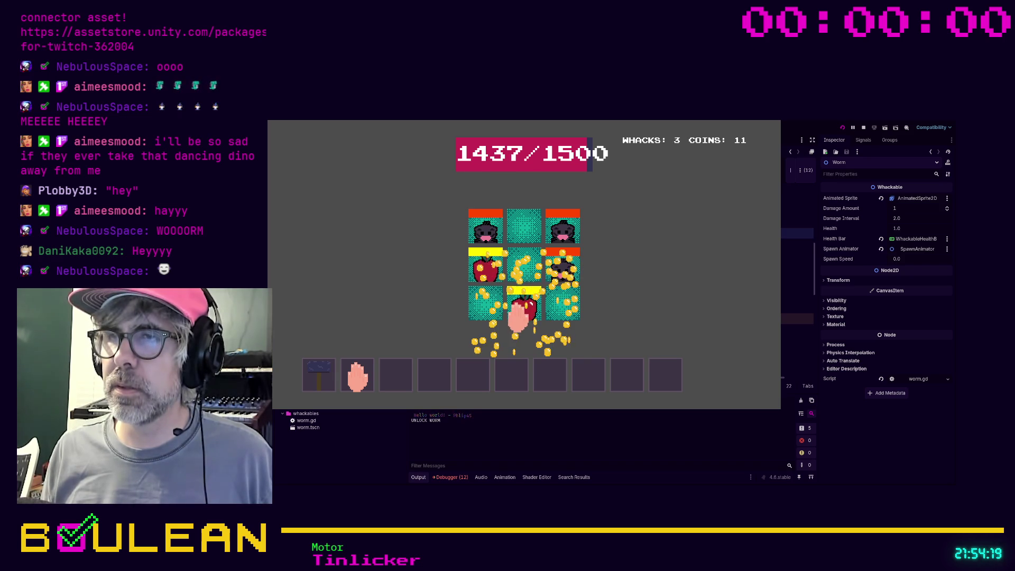
pyautogui.click(566, 243)
pyautogui.click(563, 238)
pyautogui.click(565, 238)
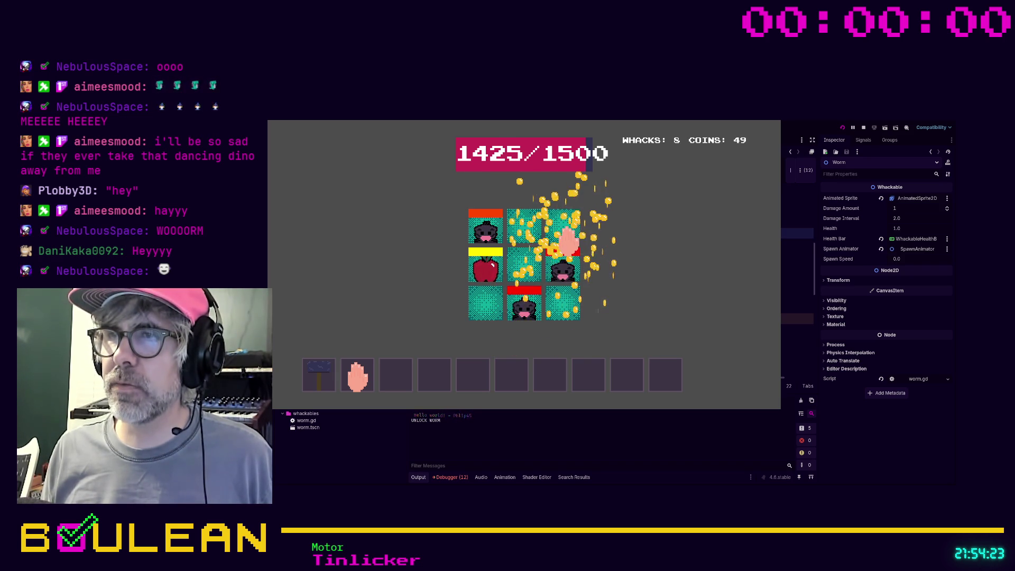
# Keep whacking worms across the grid until reaching 25 whacks and 165 coins
pyautogui.click(532, 311)
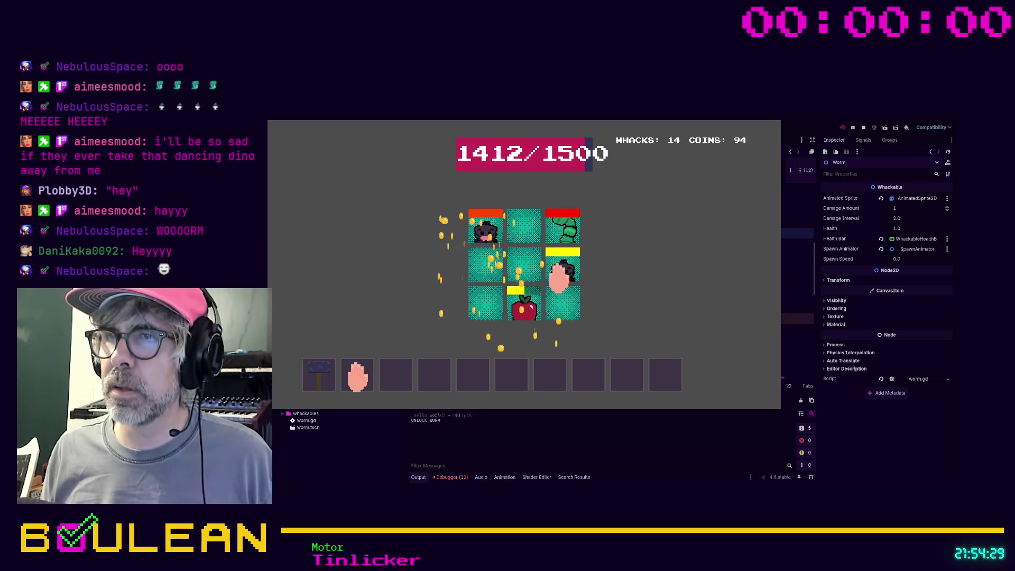
pyautogui.click(481, 267)
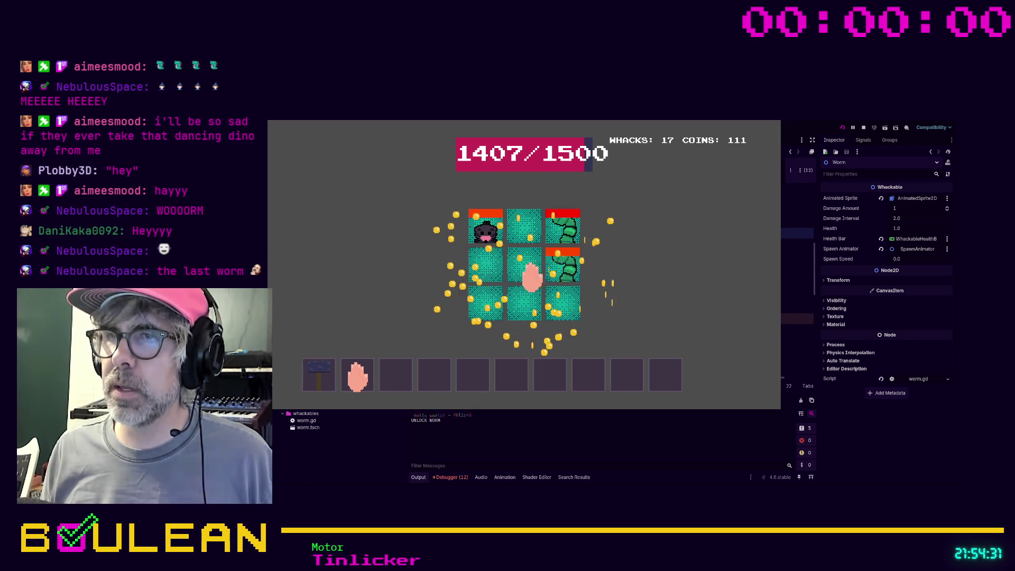
pyautogui.click(521, 270)
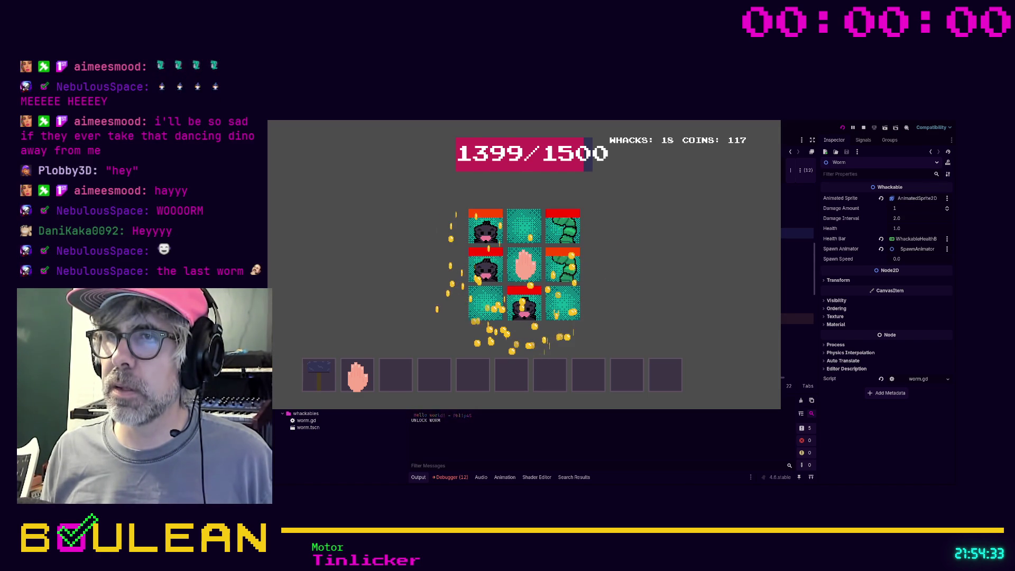
pyautogui.click(522, 302)
pyautogui.click(524, 304)
pyautogui.click(560, 264)
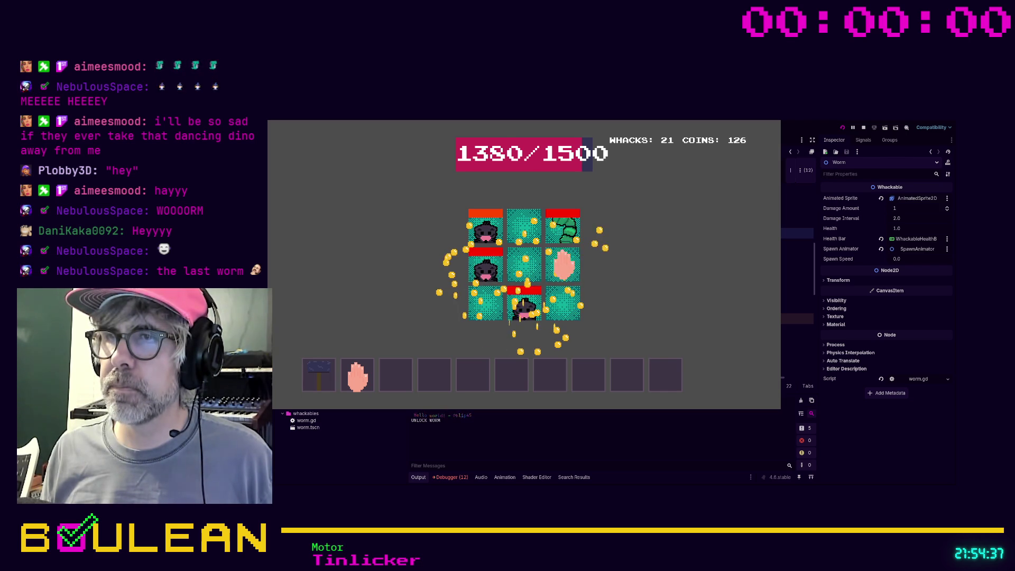
pyautogui.click(526, 306)
pyautogui.click(562, 227)
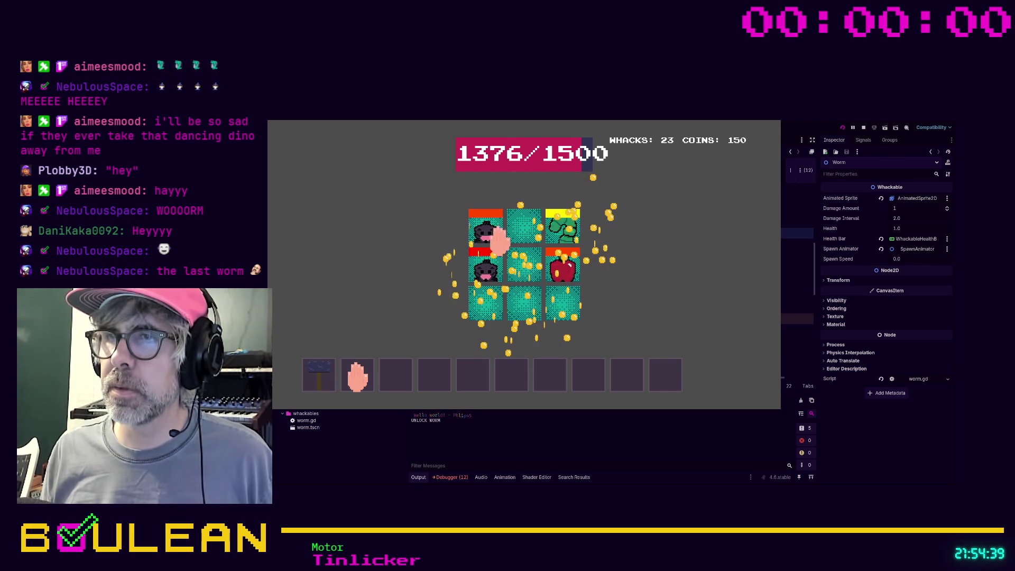
pyautogui.click(484, 264)
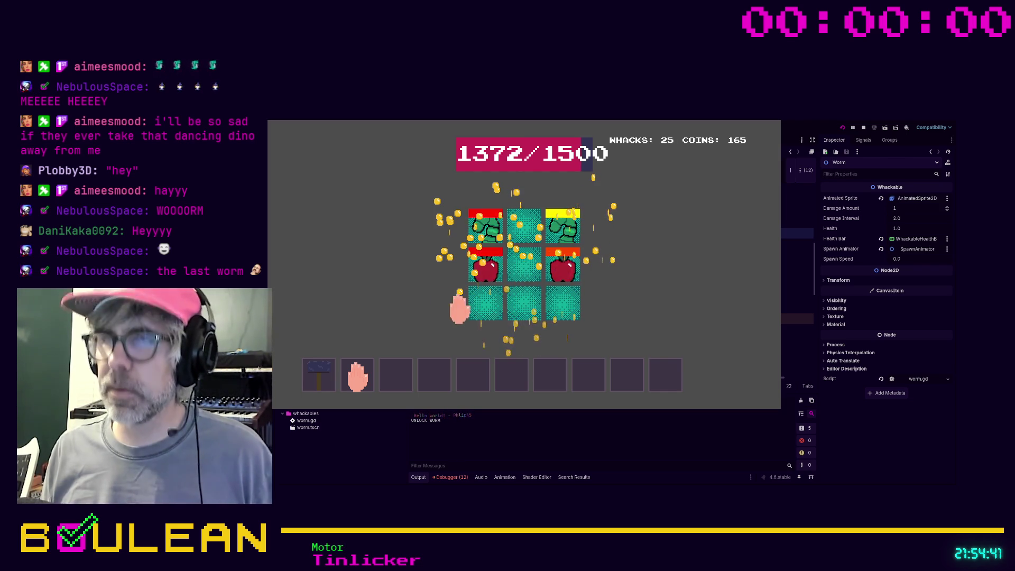
# Stop the running game with F8
pyautogui.press('F8')
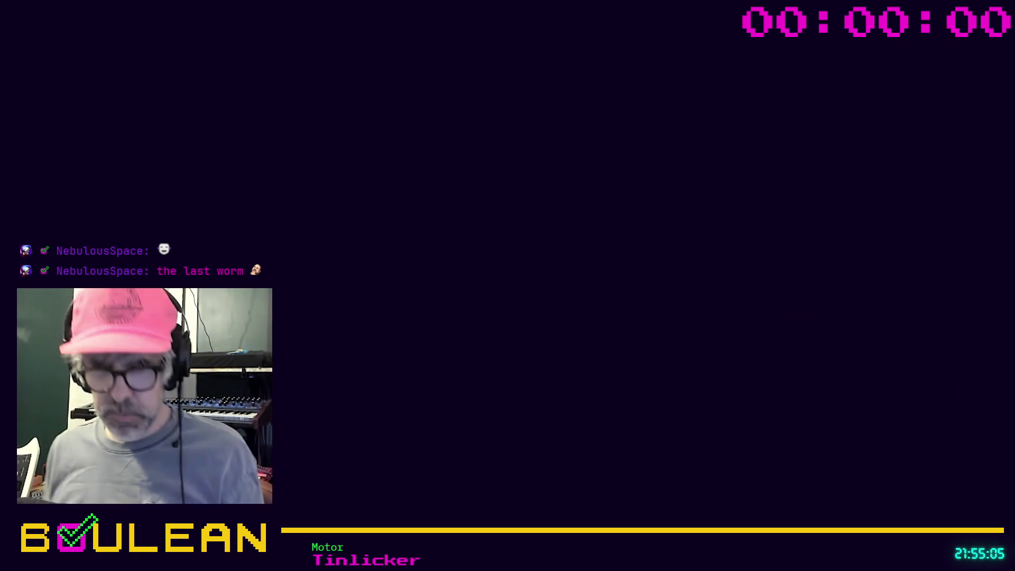
# Load the pasted StreamValet - For Twitch asset-store link in a new browser tab
pyautogui.hotkey('ctrl', 't')
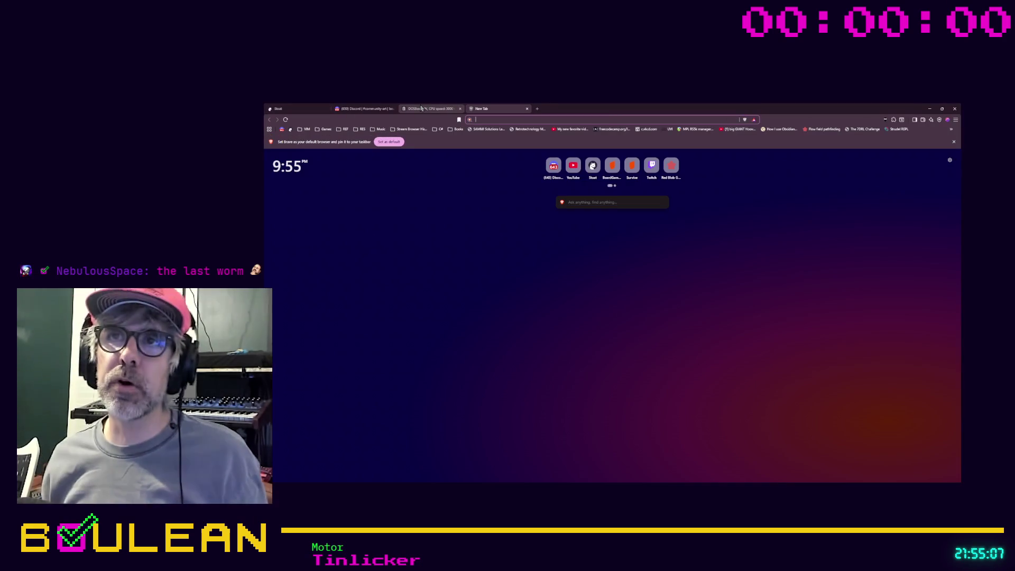
pyautogui.write('https://assetstore.unity.com/packages/tools/network/streamvalet-for-twitch-362004')
pyautogui.press('Return')
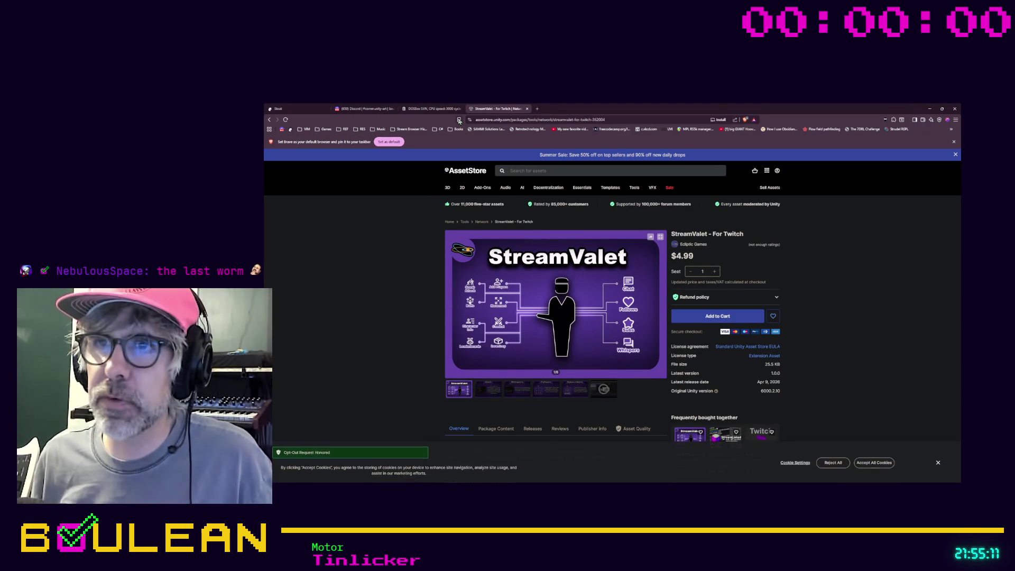
# Scroll through the StreamValet product description and compatibility details
pyautogui.scroll(-1, 384, 245)
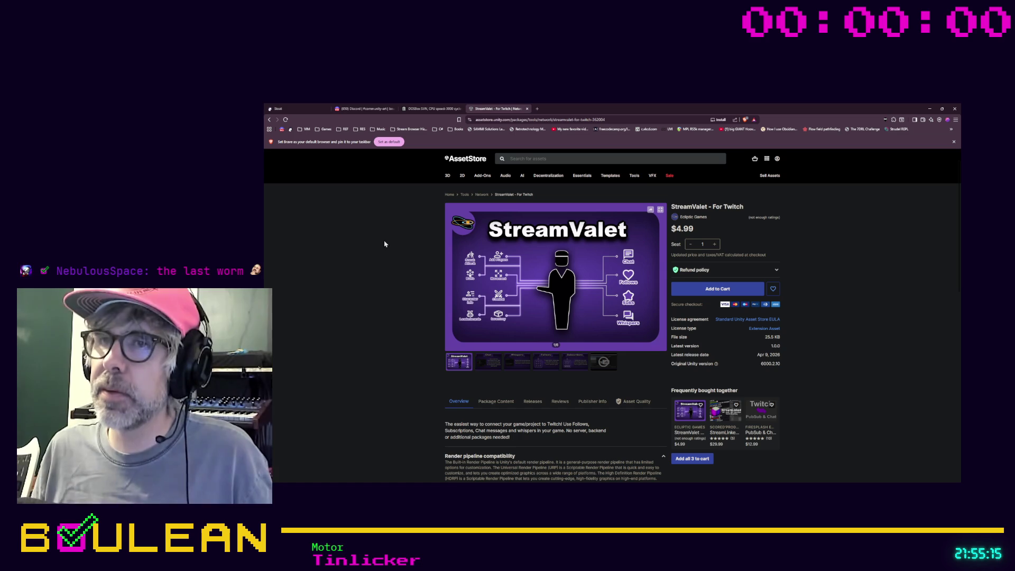
pyautogui.scroll(-2, 384, 244)
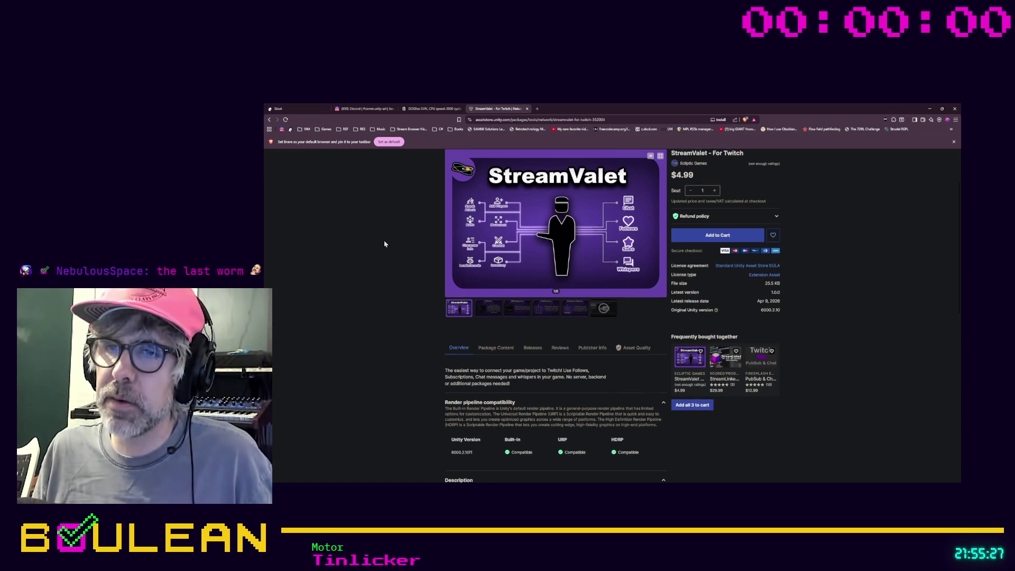
pyautogui.scroll(-1, 385, 243)
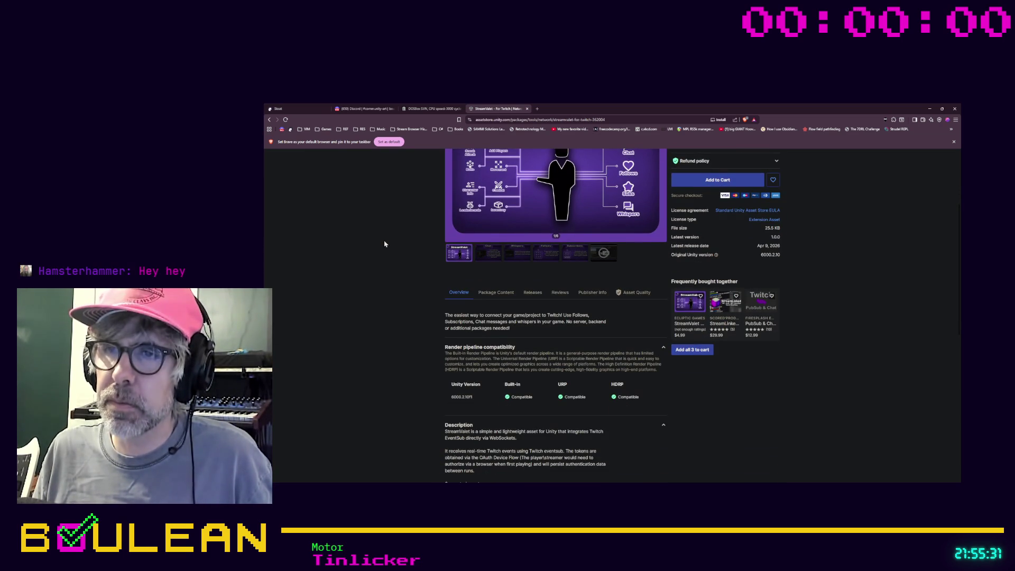
pyautogui.scroll(-3, 384, 244)
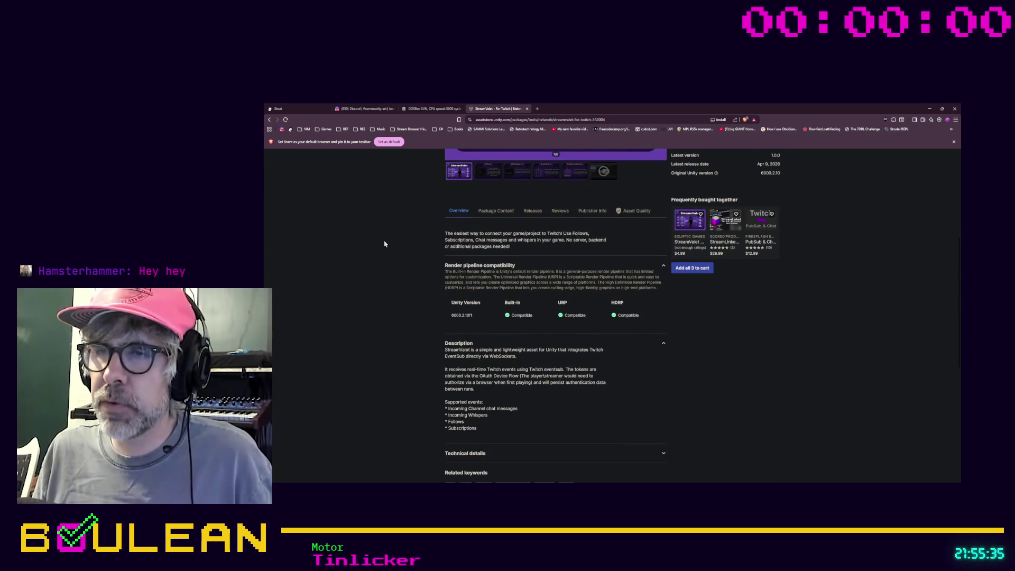
pyautogui.scroll(-3, 385, 244)
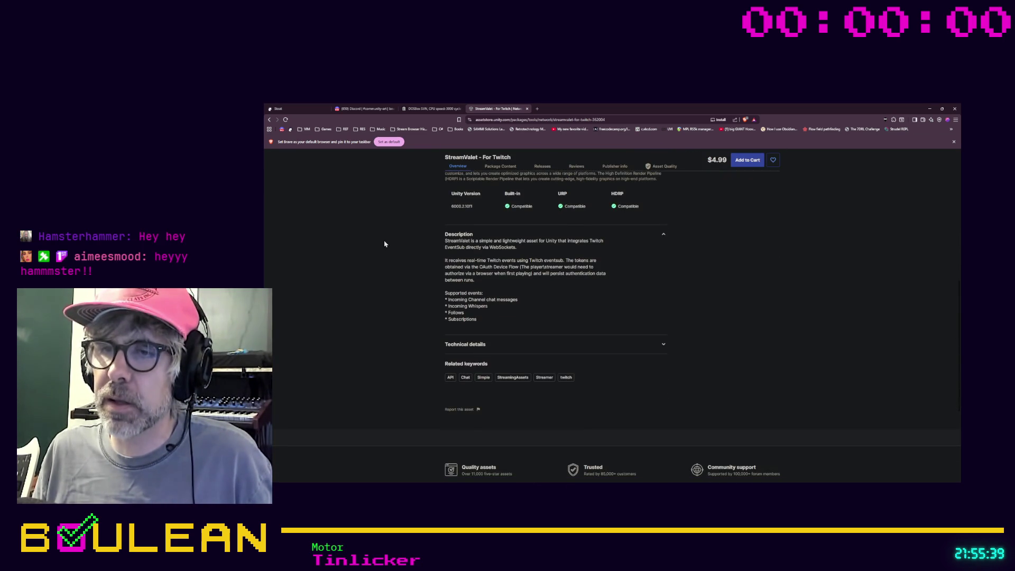
pyautogui.scroll(6, 385, 244)
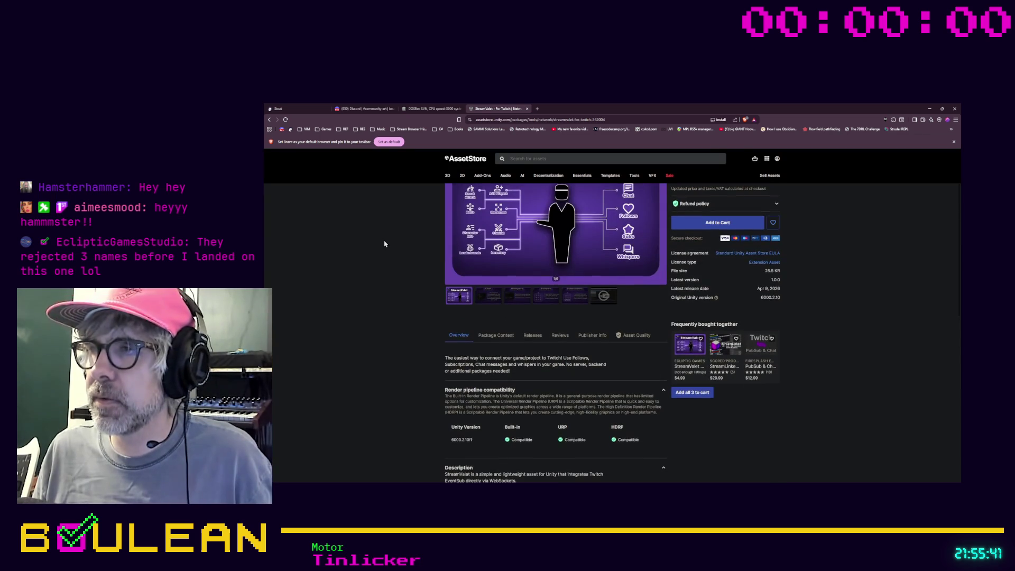
pyautogui.scroll(3, 385, 244)
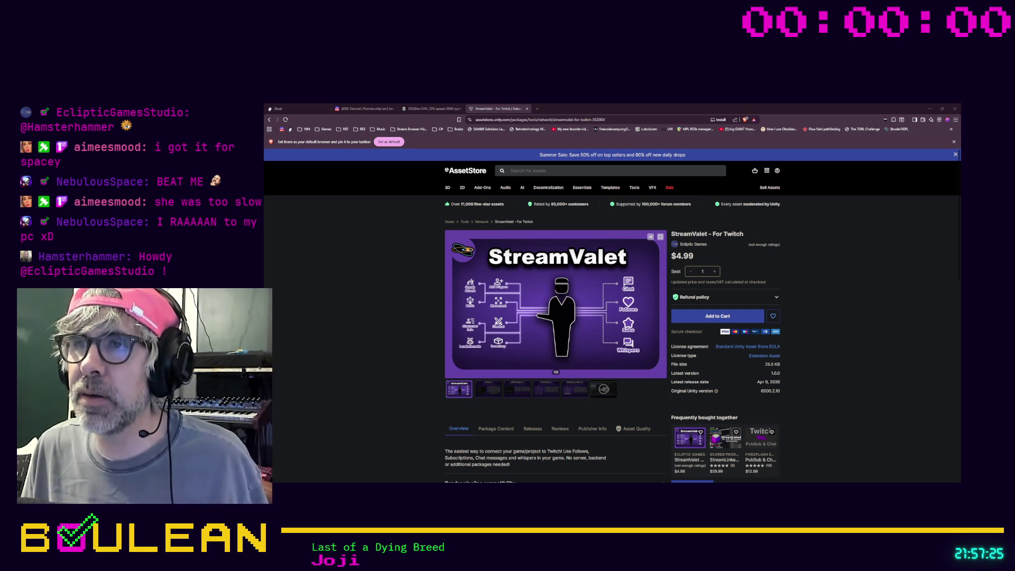
# Browse the StreamValet previews (Chat, Whispers, Follows, Subscribers), then minimize the browser
pyautogui.click(663, 305)
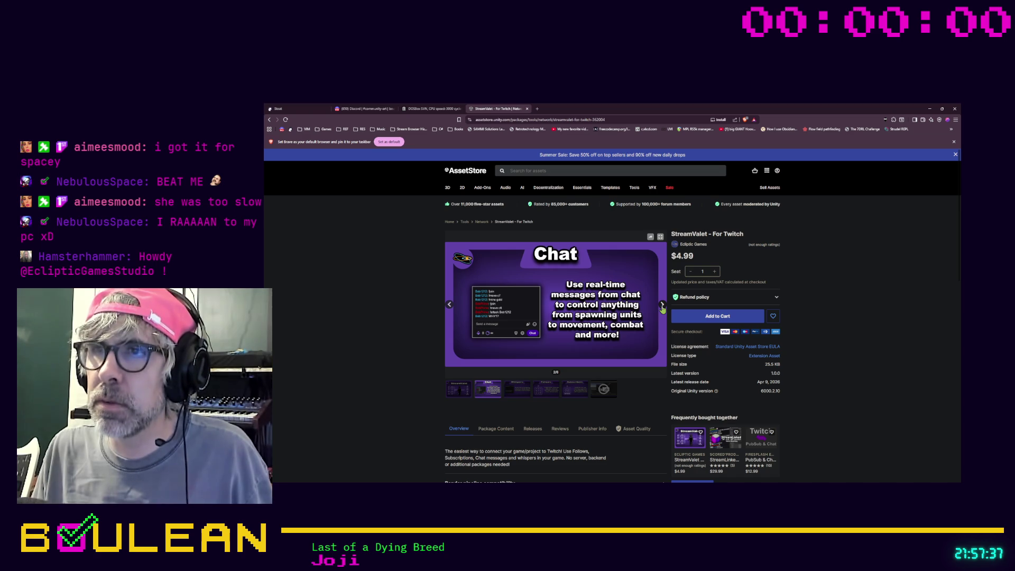
pyautogui.click(663, 306)
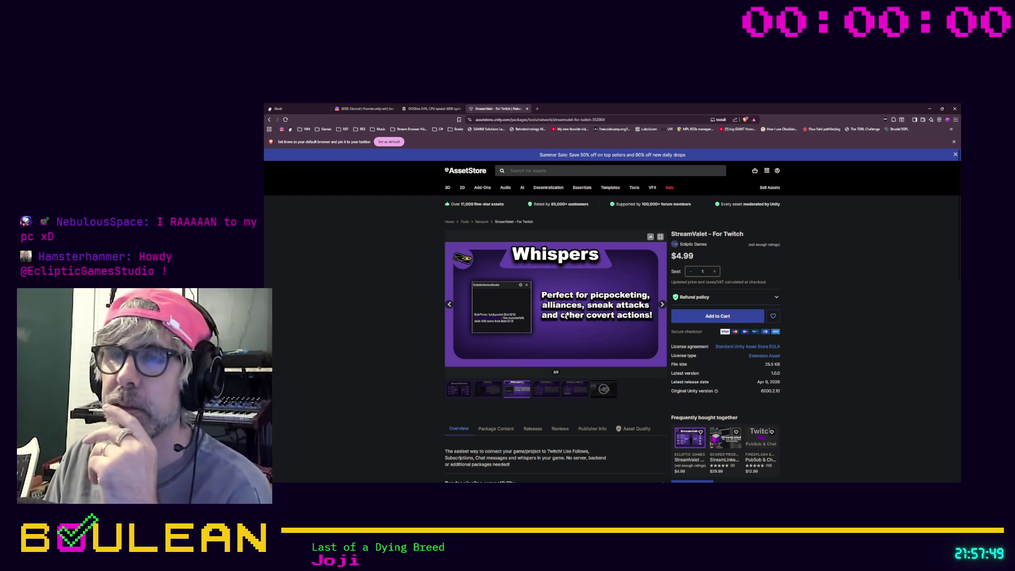
pyautogui.click(662, 308)
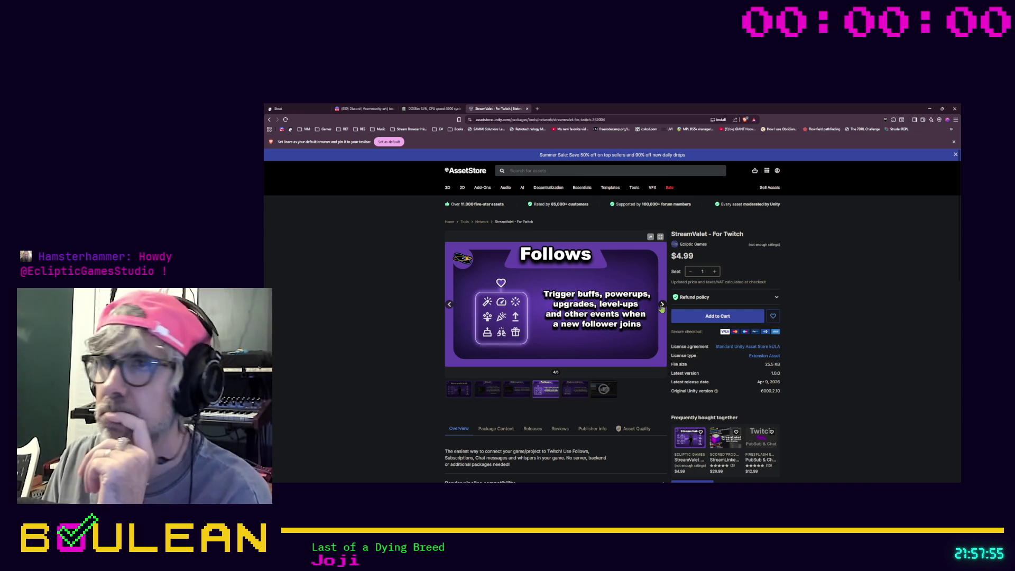
pyautogui.click(662, 306)
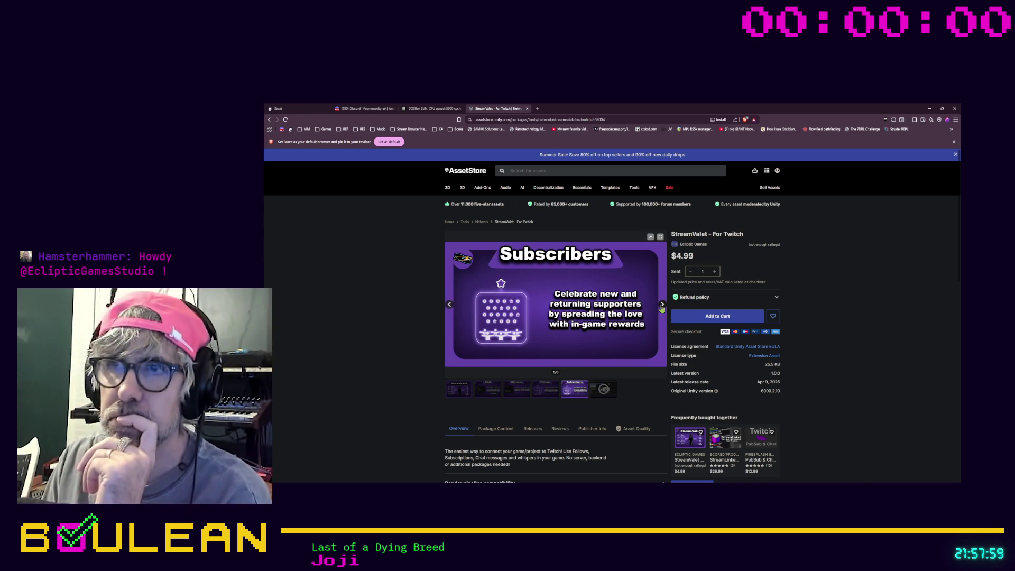
pyautogui.click(662, 307)
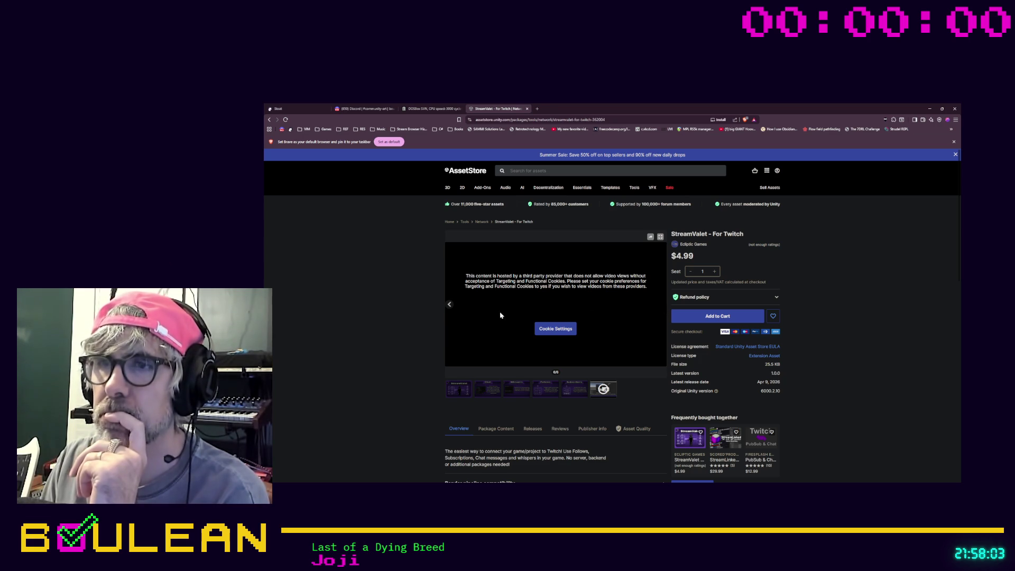
pyautogui.click(450, 304)
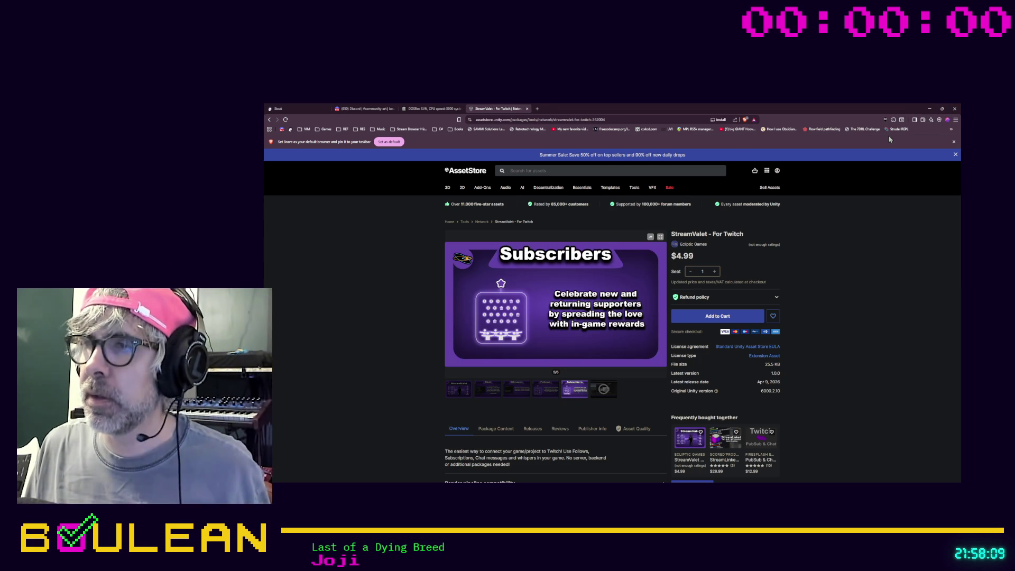
pyautogui.click(929, 109)
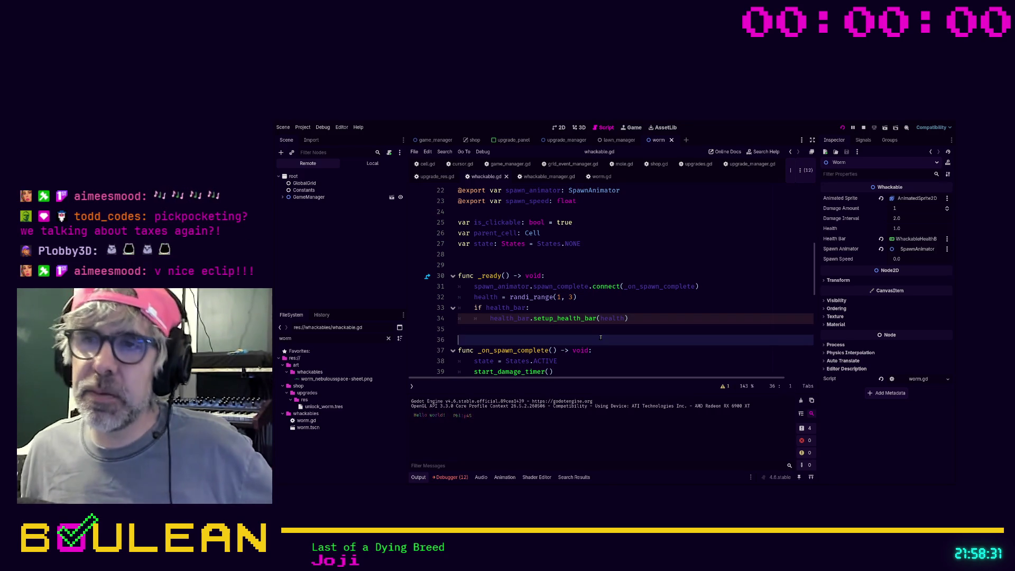
# Run the game, buy the Unlock Worm upgrade in the shop and resume play
pyautogui.press('F5')
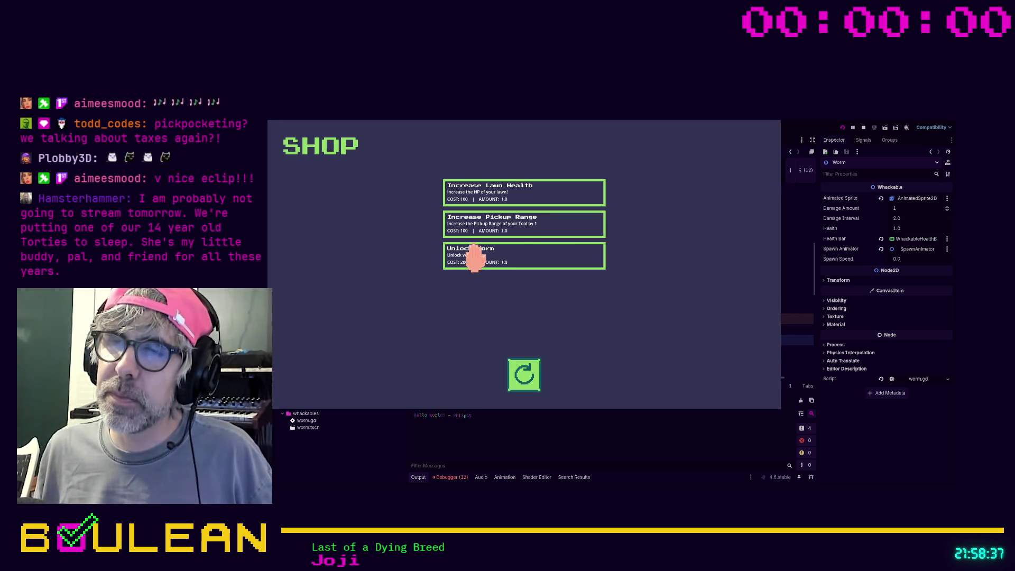
pyautogui.click(464, 259)
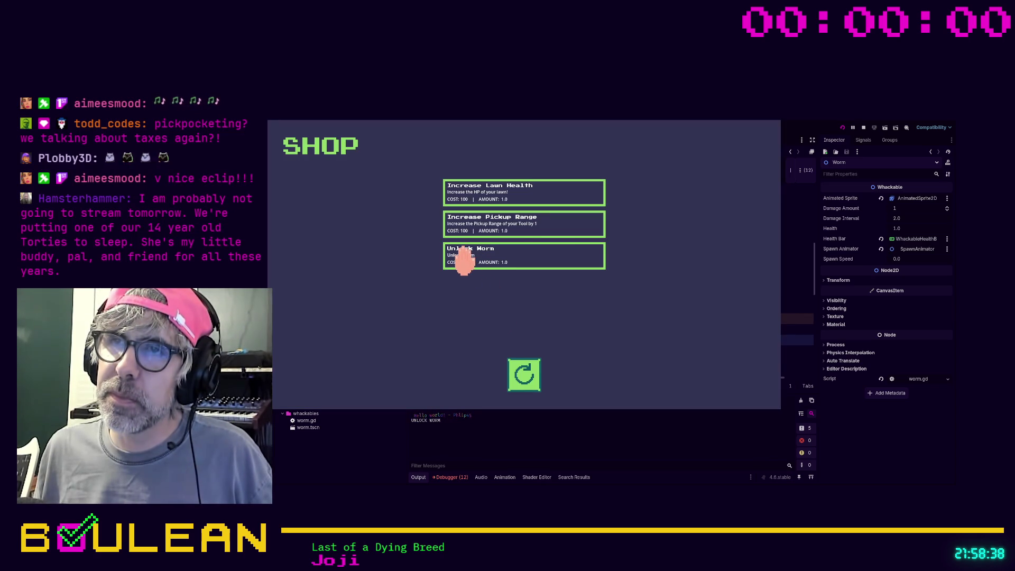
pyautogui.click(521, 376)
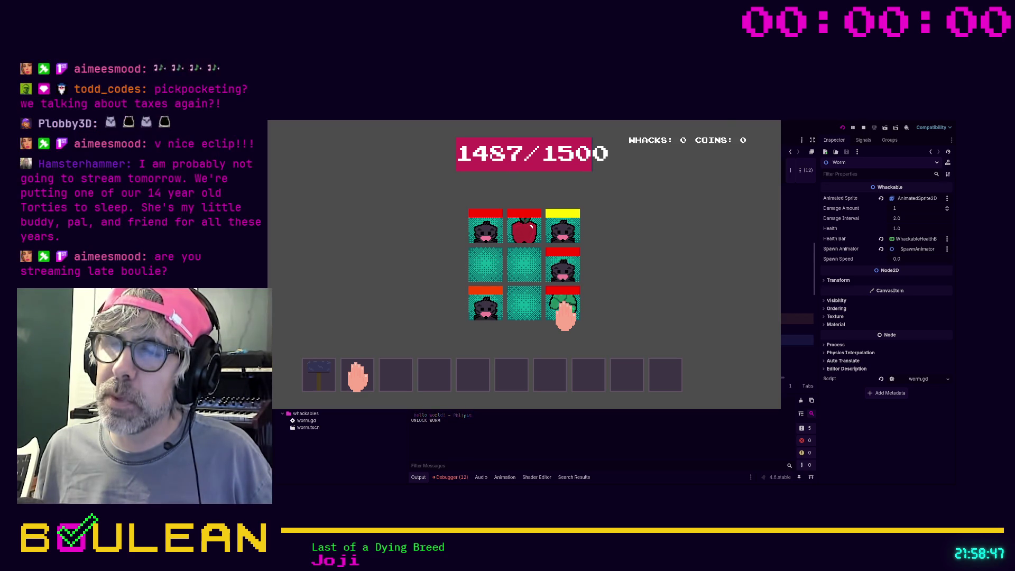
# Stop the test run and return to the whackable.gd script
pyautogui.press('F8')
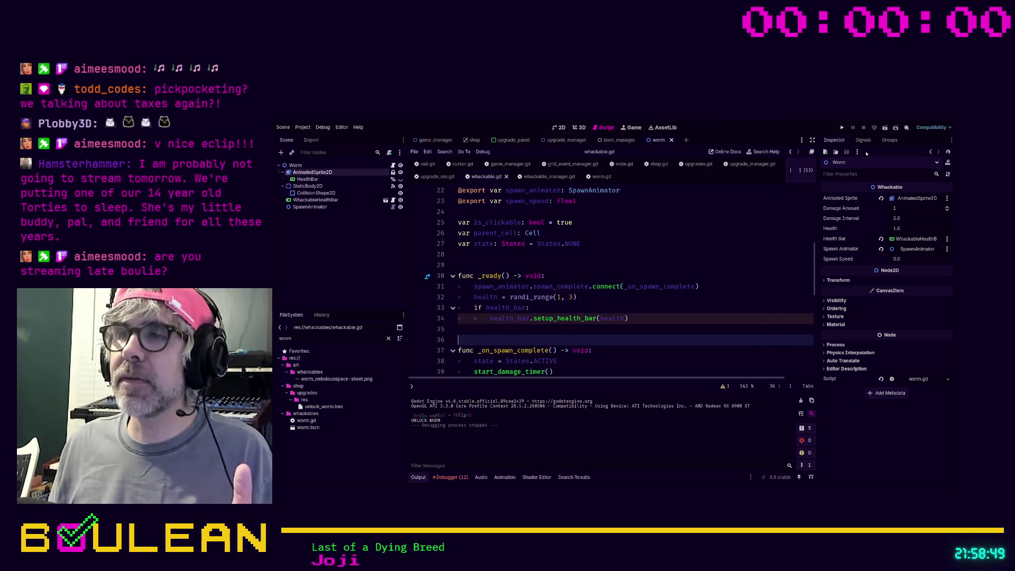
pyautogui.click(673, 315)
pyautogui.scroll(-9, 674, 315)
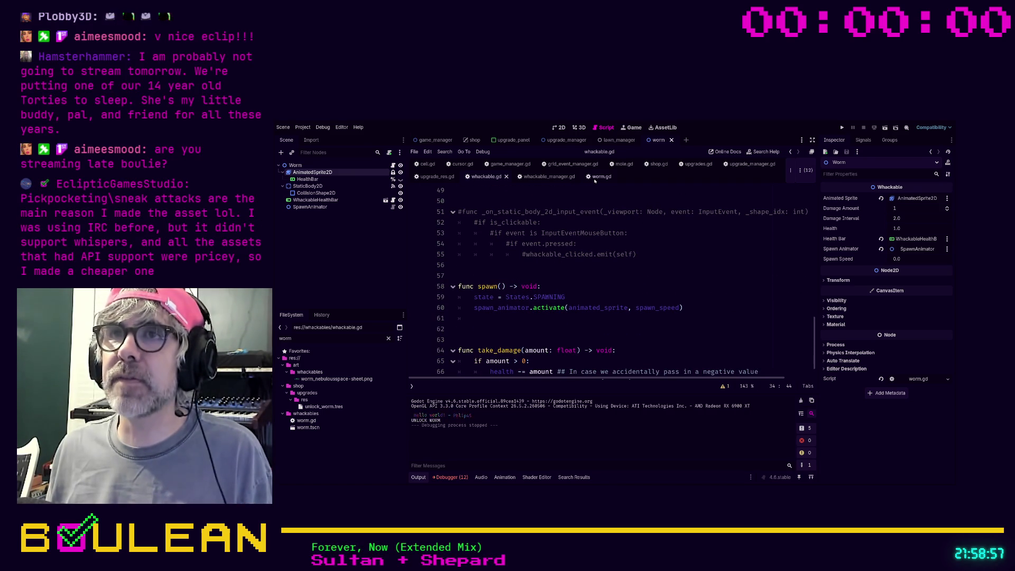
# Open whackable_manager.gd, glance at whackable.gd, then scroll through the manager's spawning code
pyautogui.click(545, 176)
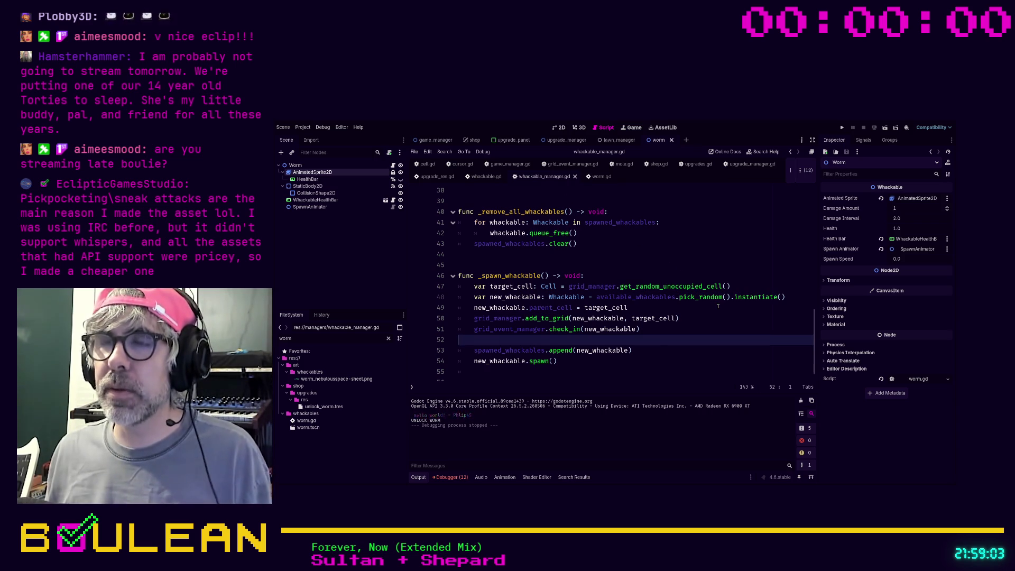
pyautogui.scroll(-1, 717, 306)
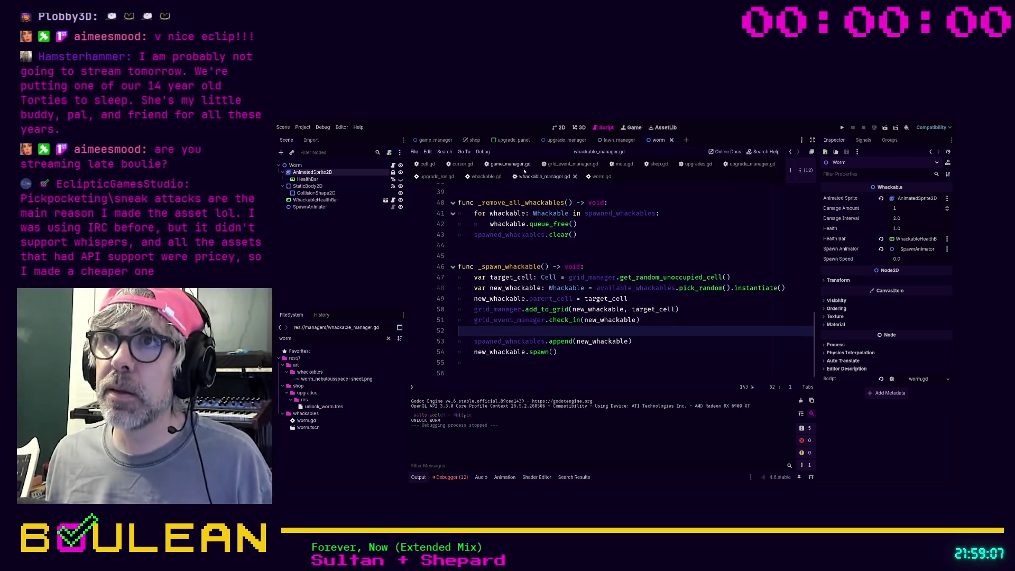
pyautogui.click(485, 176)
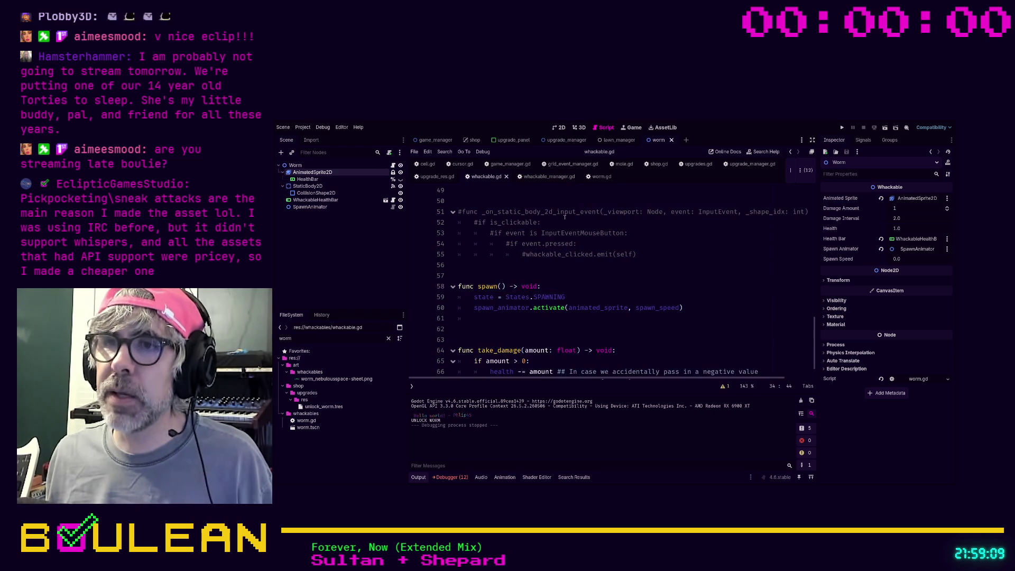
pyautogui.scroll(2, 571, 229)
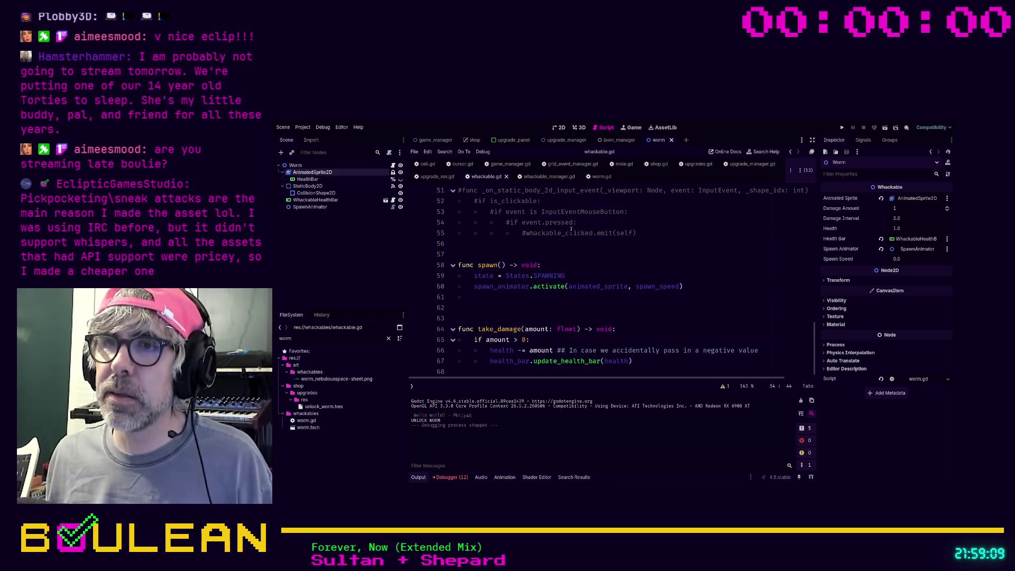
pyautogui.click(545, 176)
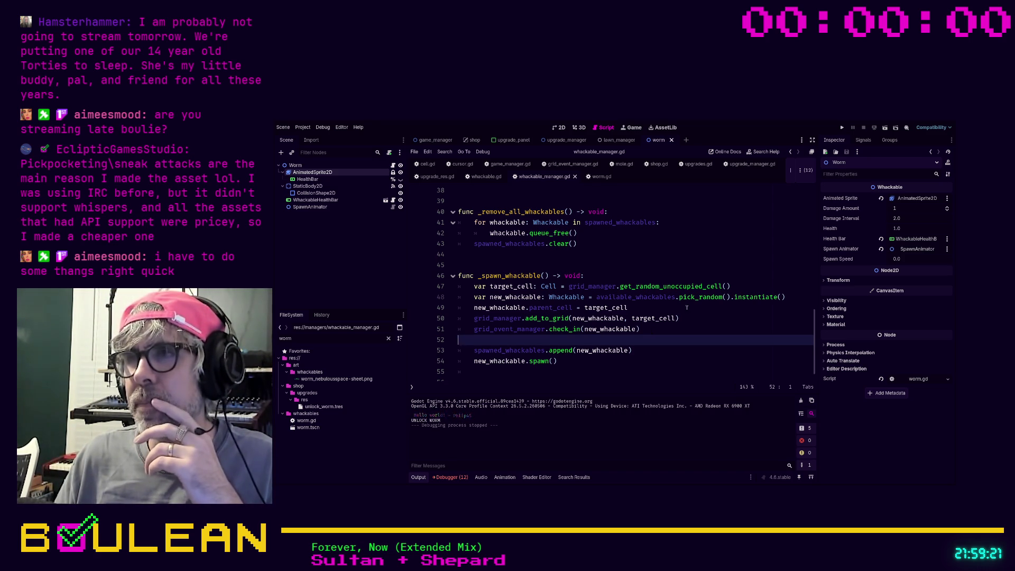
pyautogui.scroll(-1, 742, 294)
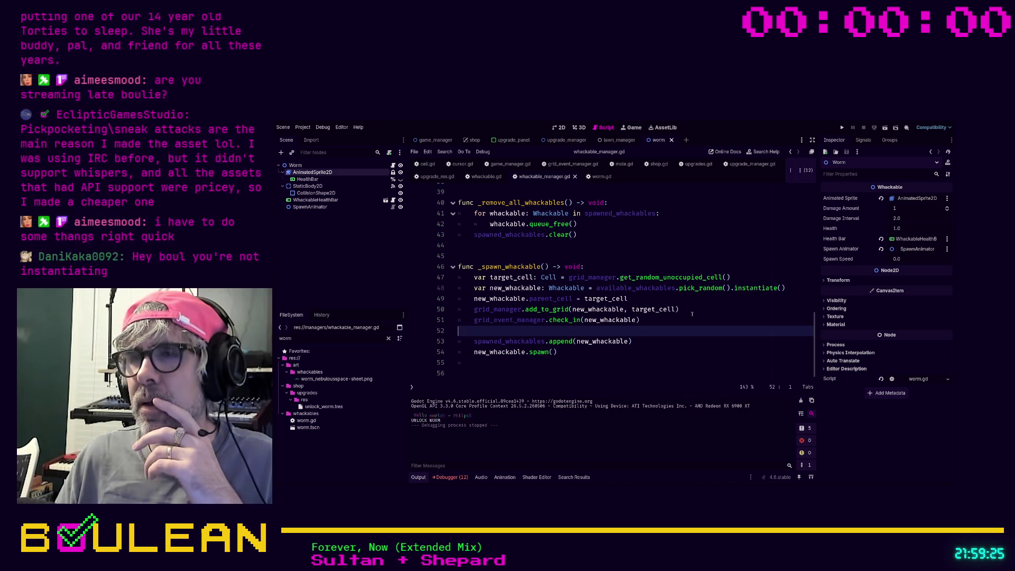
pyautogui.scroll(12, 692, 314)
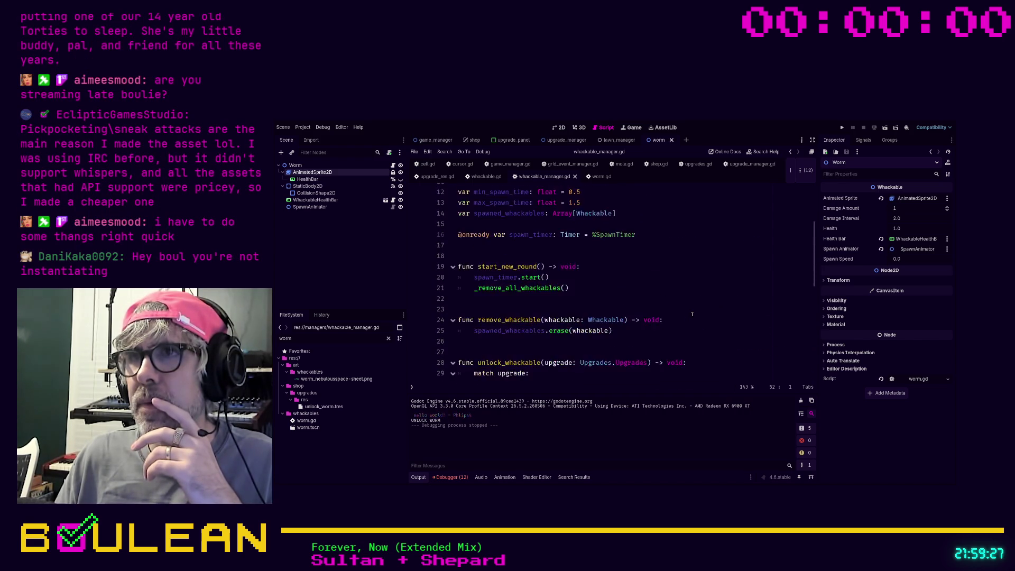
pyautogui.scroll(1, 692, 314)
pyautogui.scroll(-5, 692, 314)
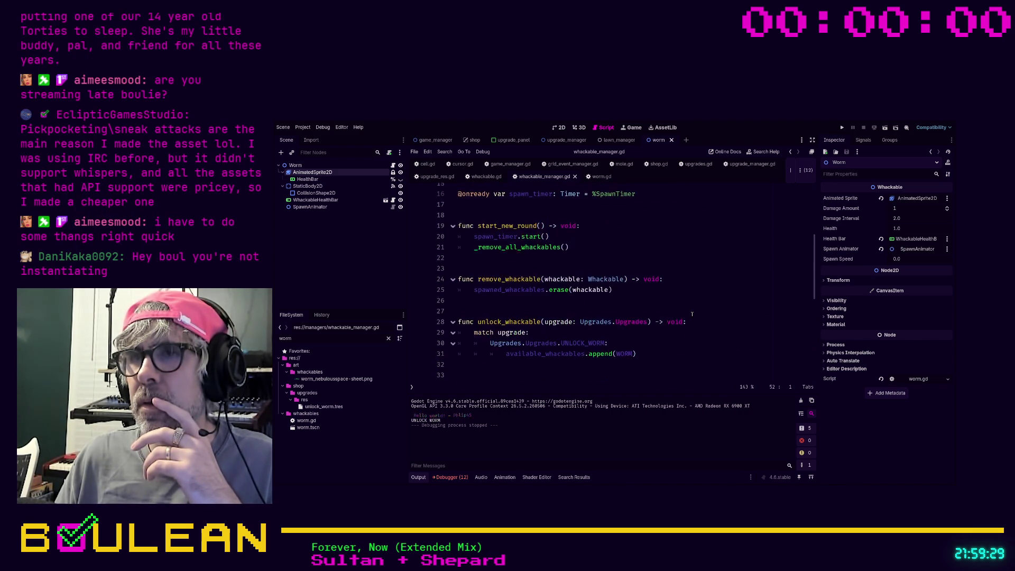
pyautogui.scroll(-4, 692, 314)
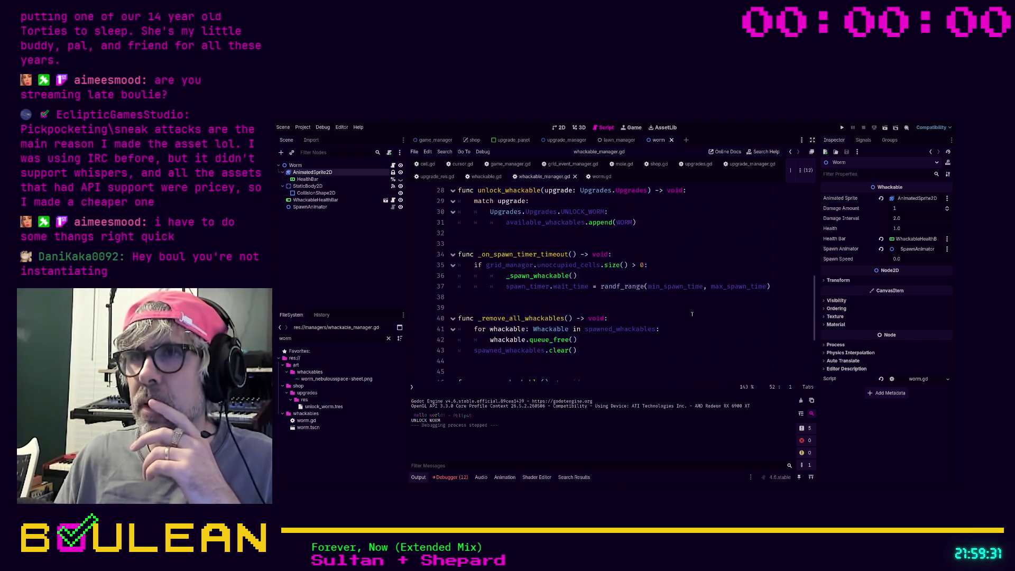
pyautogui.scroll(2, 658, 301)
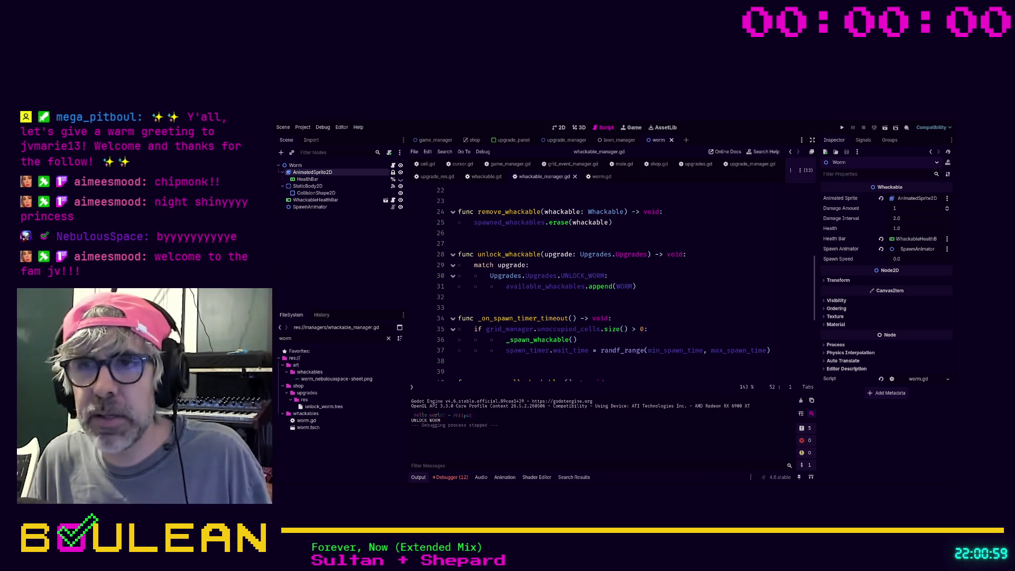
pyautogui.click(655, 317)
pyautogui.scroll(-3, 656, 313)
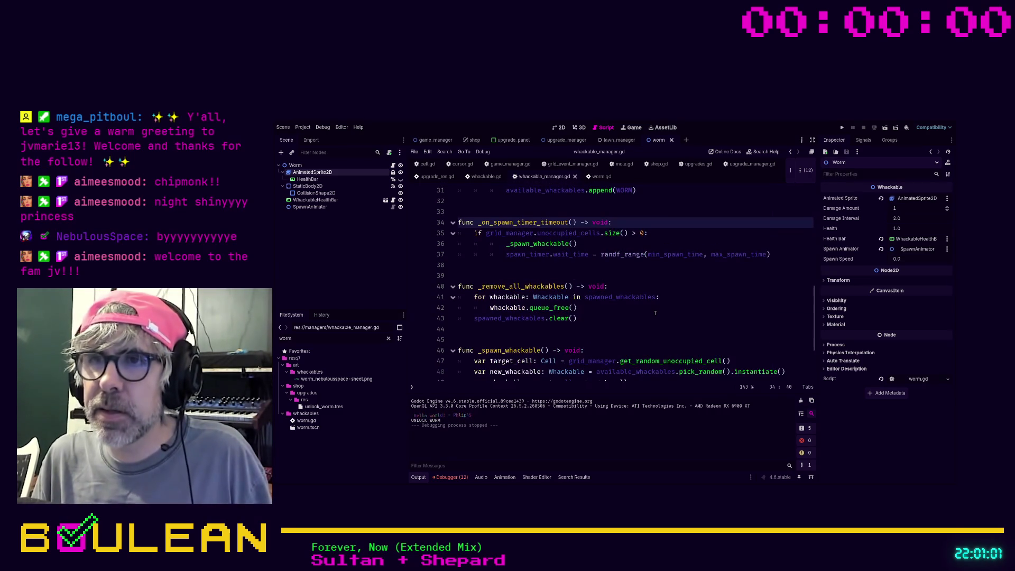
pyautogui.scroll(-2, 656, 313)
pyautogui.scroll(1, 676, 321)
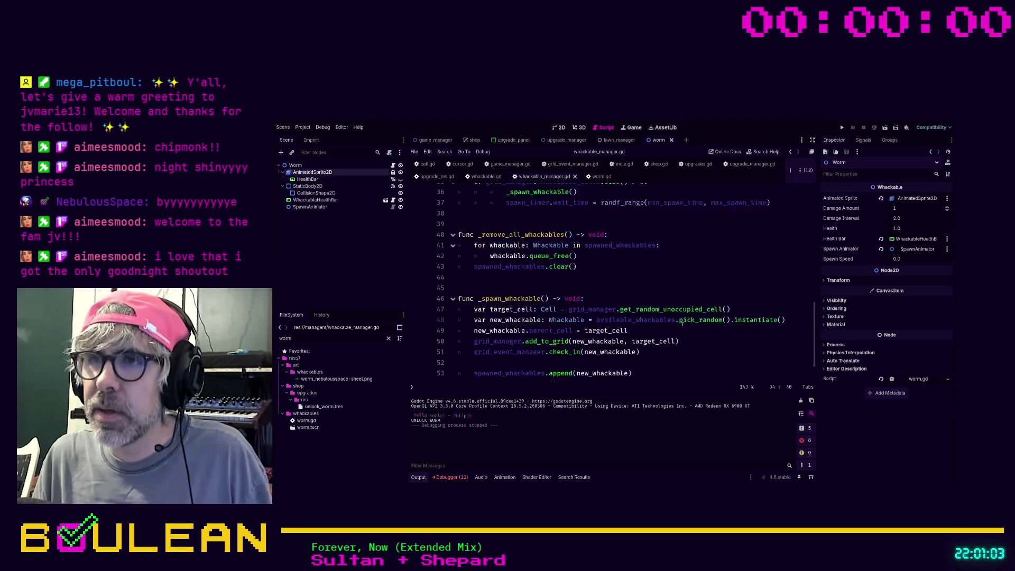
pyautogui.scroll(10, 678, 322)
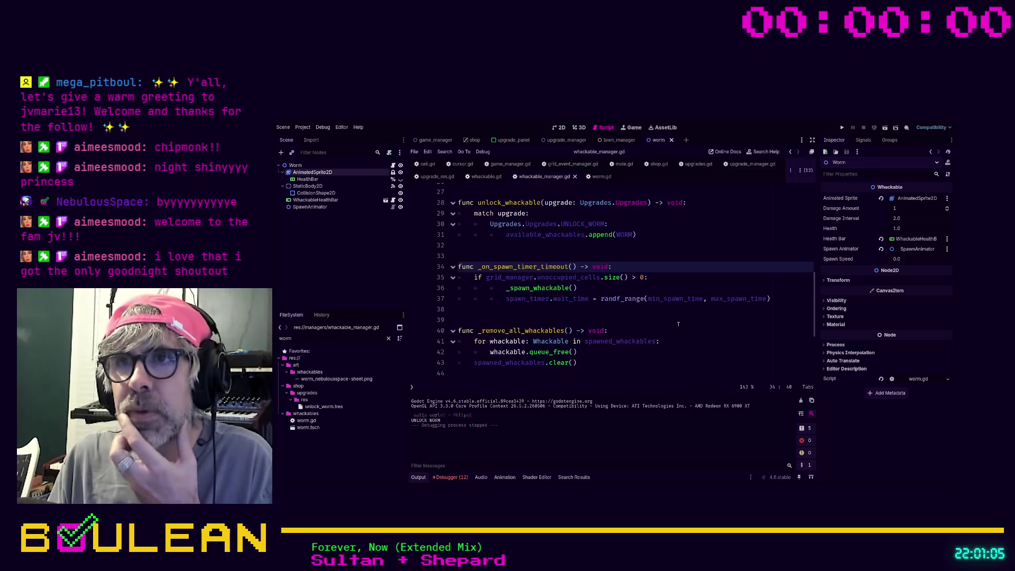
pyautogui.scroll(2, 679, 323)
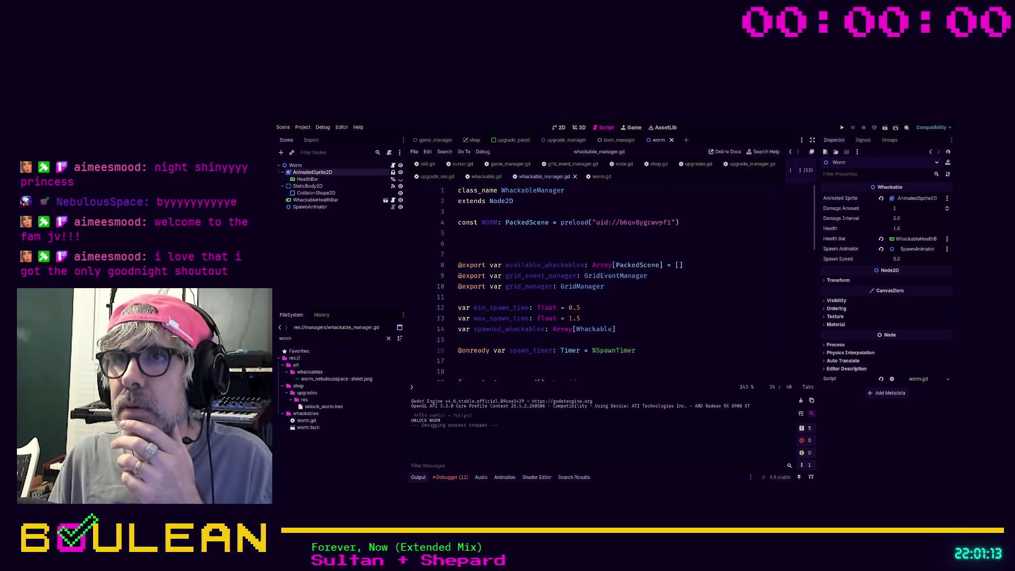
pyautogui.click(553, 253)
pyautogui.press('BackSpace')
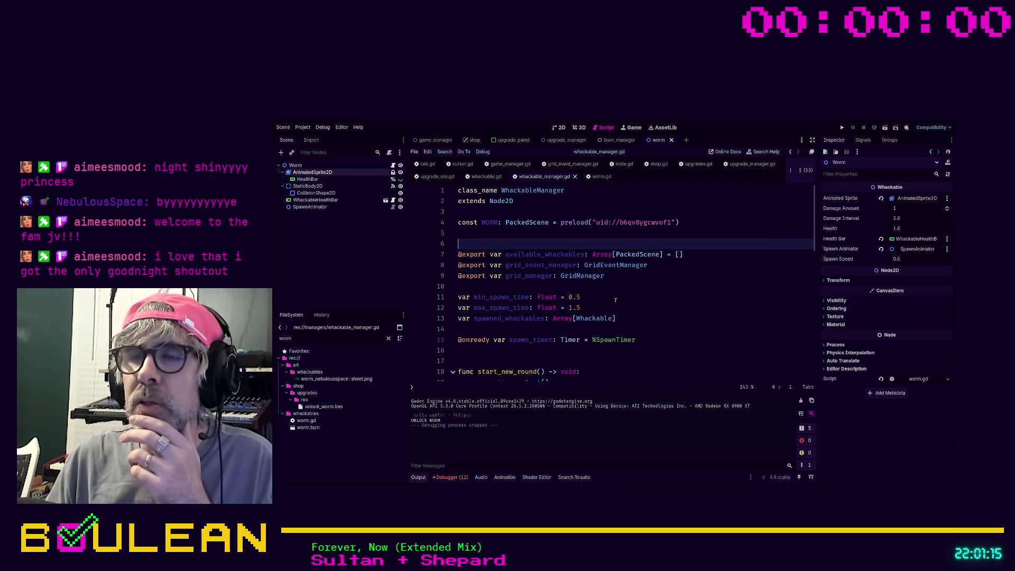
pyautogui.press('Up')
pyautogui.press('Down')
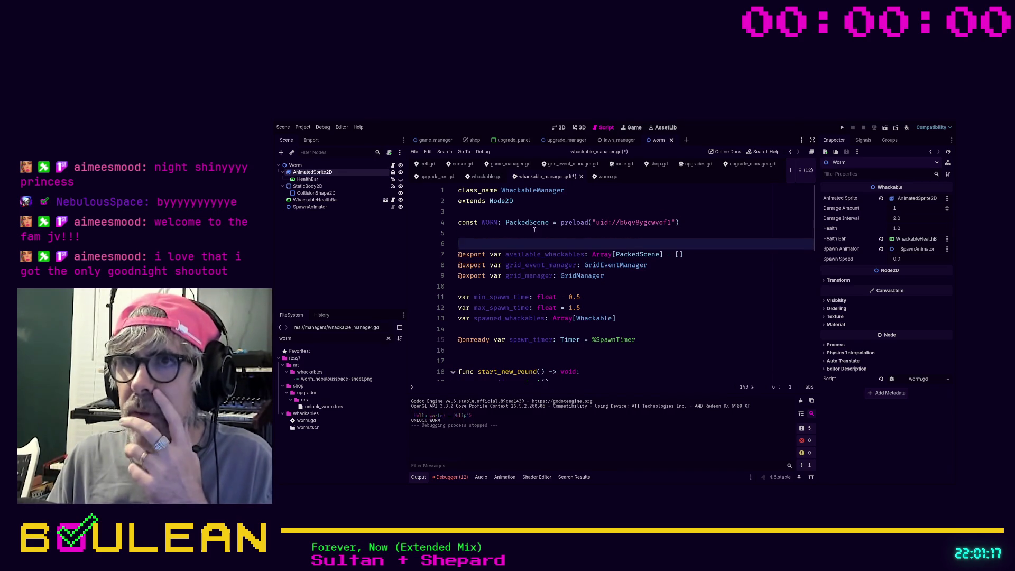
pyautogui.scroll(-3, 582, 227)
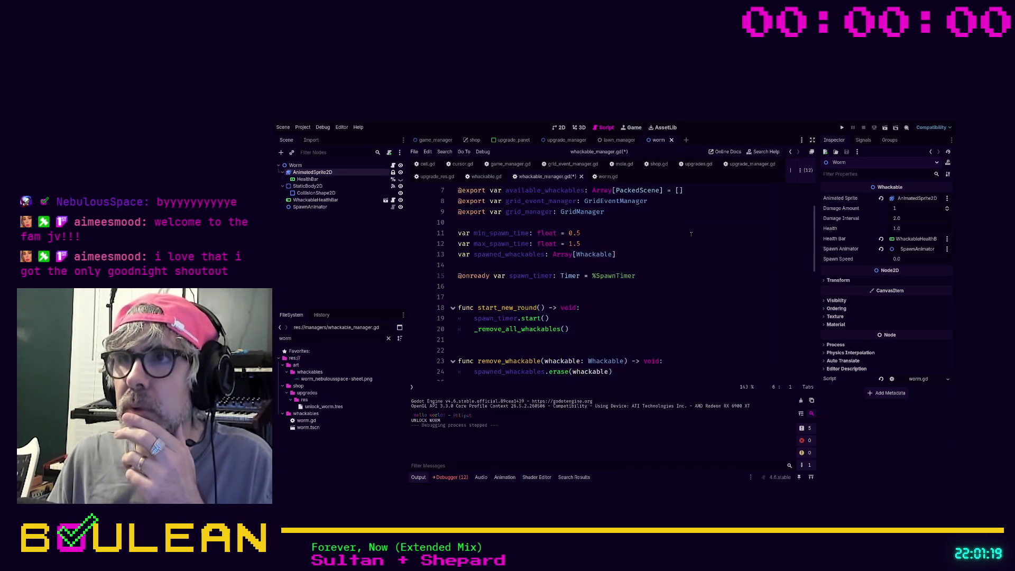
pyautogui.scroll(3, 691, 234)
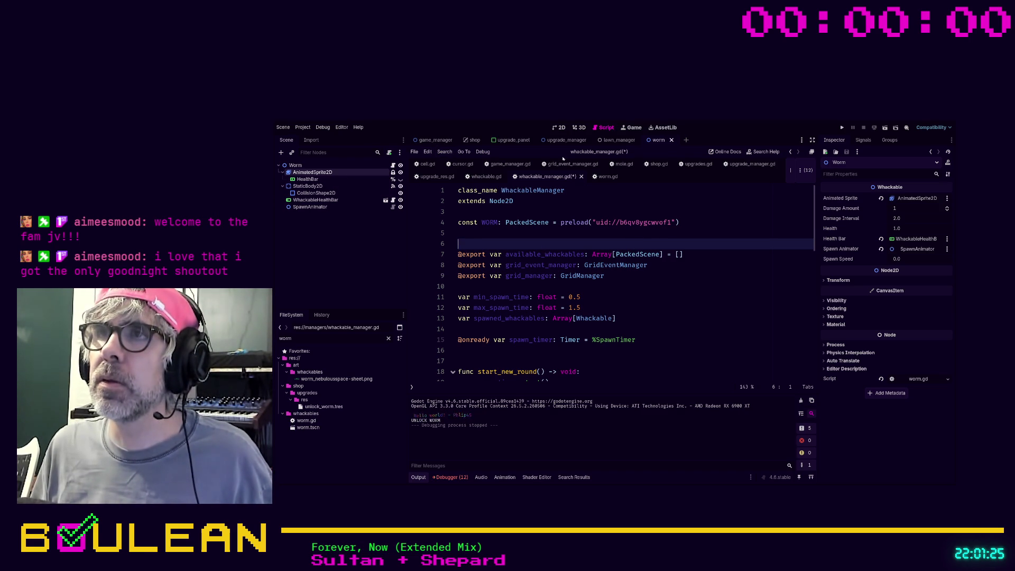
# Search project files for 'whackable' and open the whackable_manager.tscn scene
pyautogui.doubleClick(351, 338)
pyautogui.write('whackable')
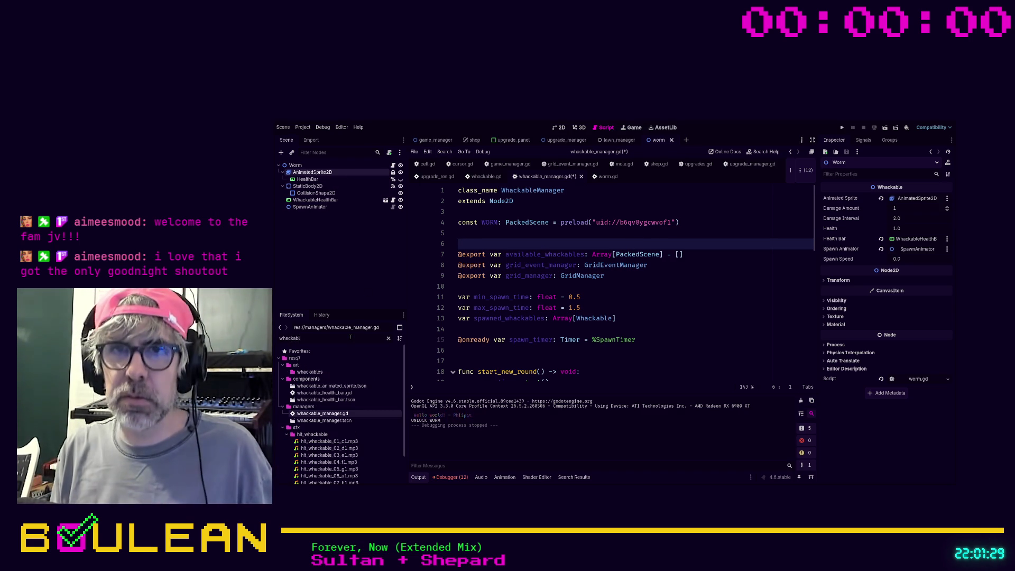
pyautogui.doubleClick(322, 420)
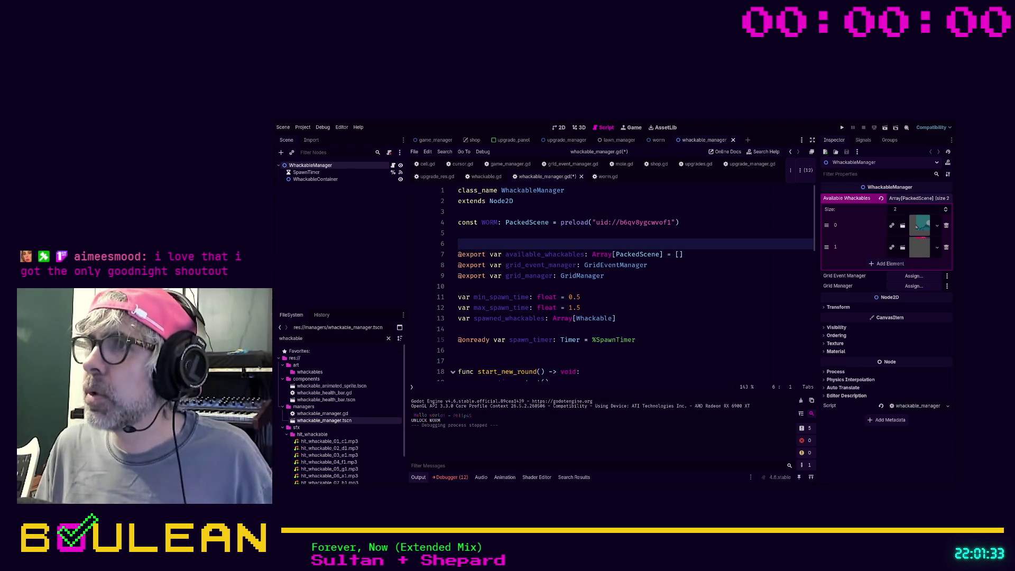
# Add a new Available Whackables slot and assign a whackable scene to element 2
pyautogui.click(934, 263)
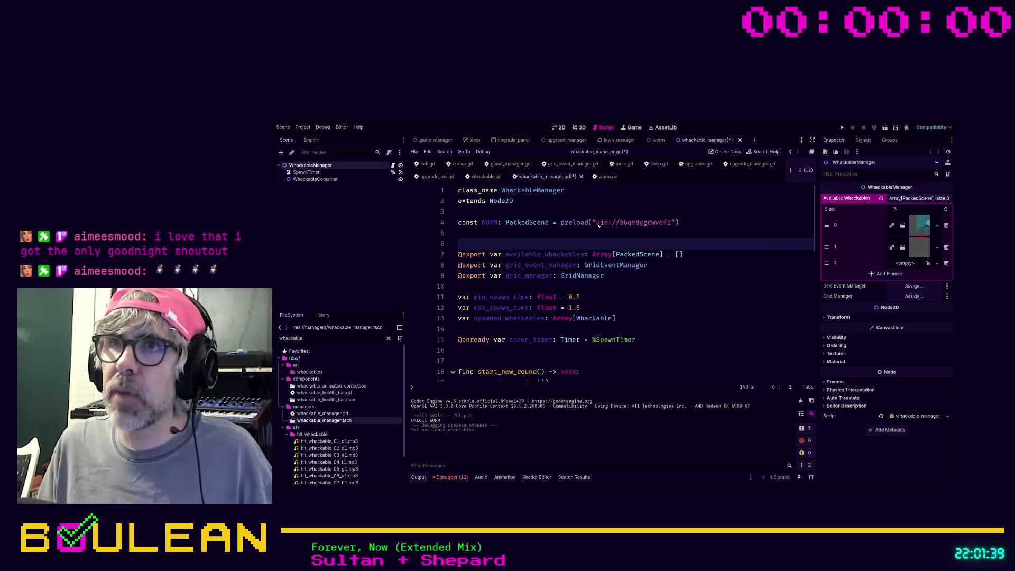
pyautogui.moveTo(919, 247); pyautogui.dragTo(920, 267)
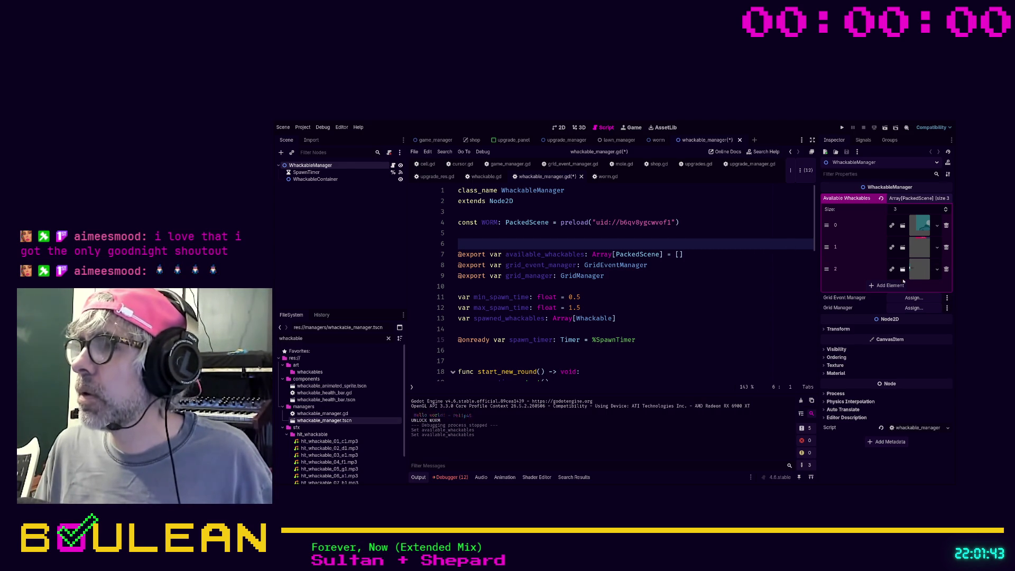
pyautogui.click(719, 278)
# Save and launch the game, pick the hammer and whack moles around the grid
pyautogui.press('F5')
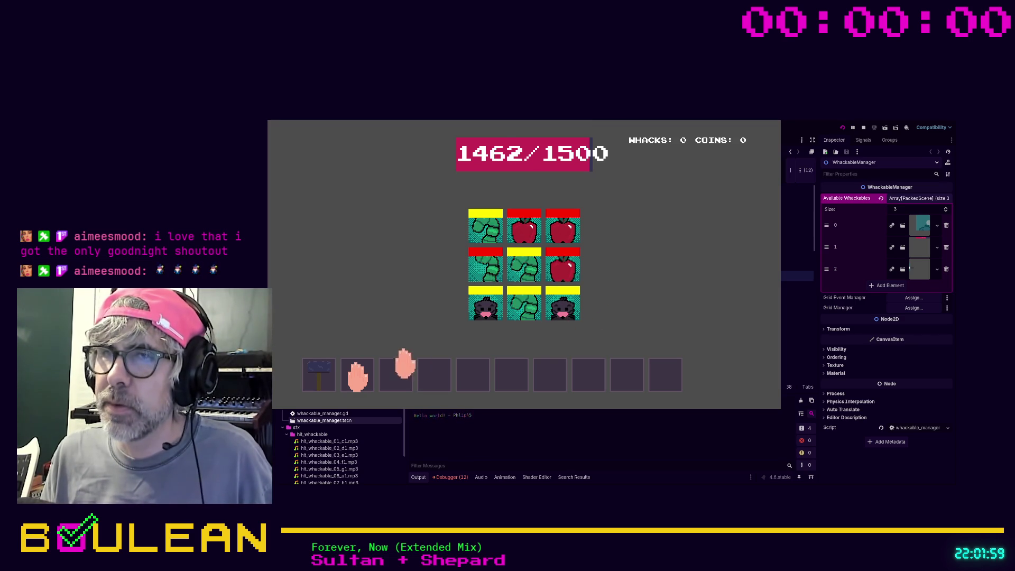
pyautogui.click(321, 375)
pyautogui.click(526, 315)
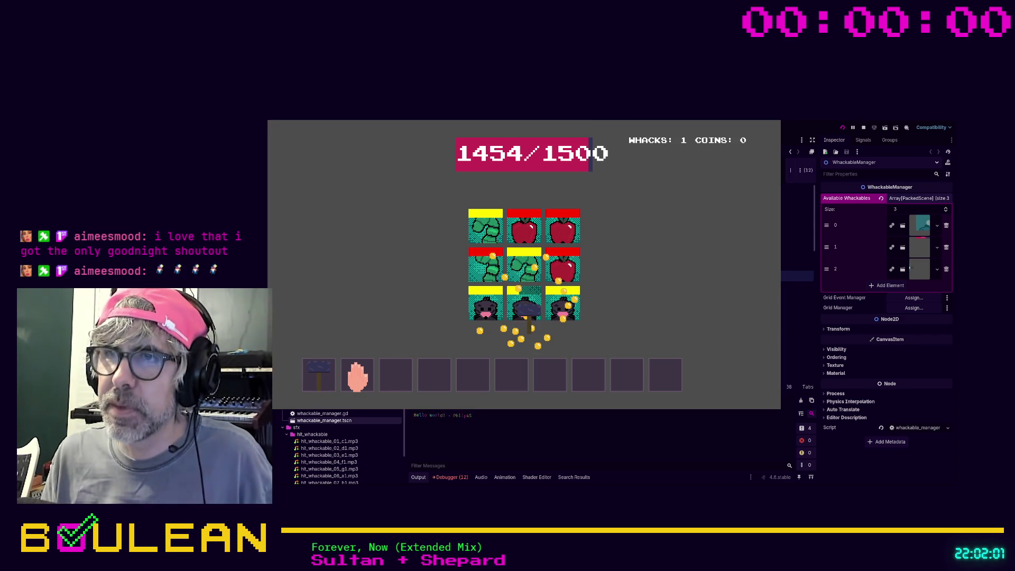
pyautogui.click(523, 274)
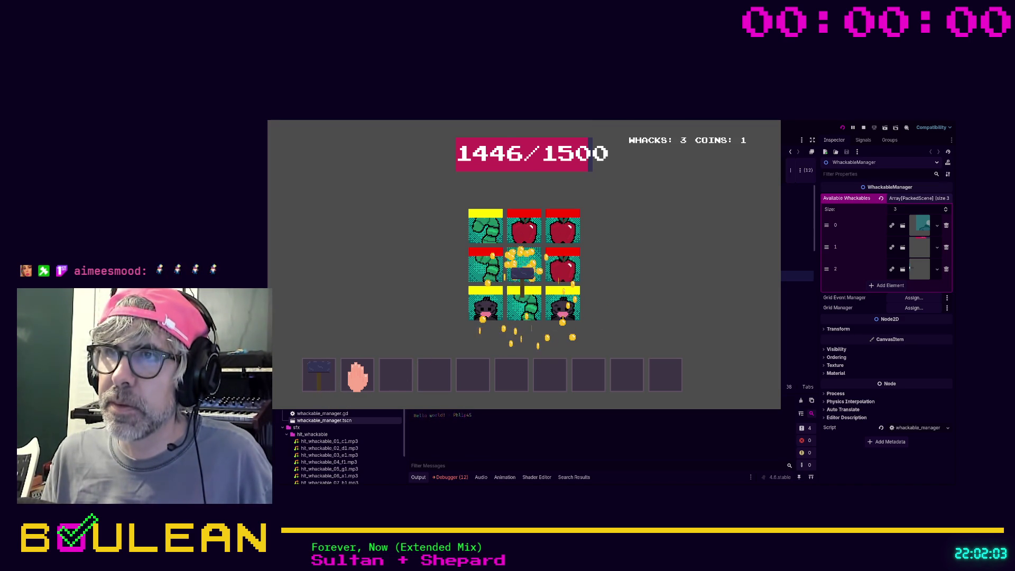
pyautogui.click(488, 265)
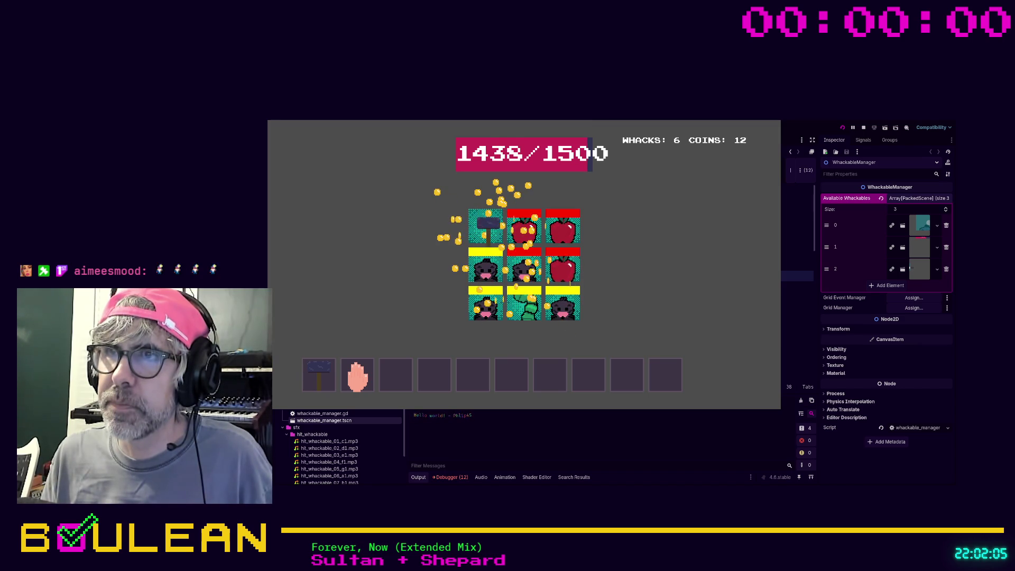
pyautogui.click(530, 271)
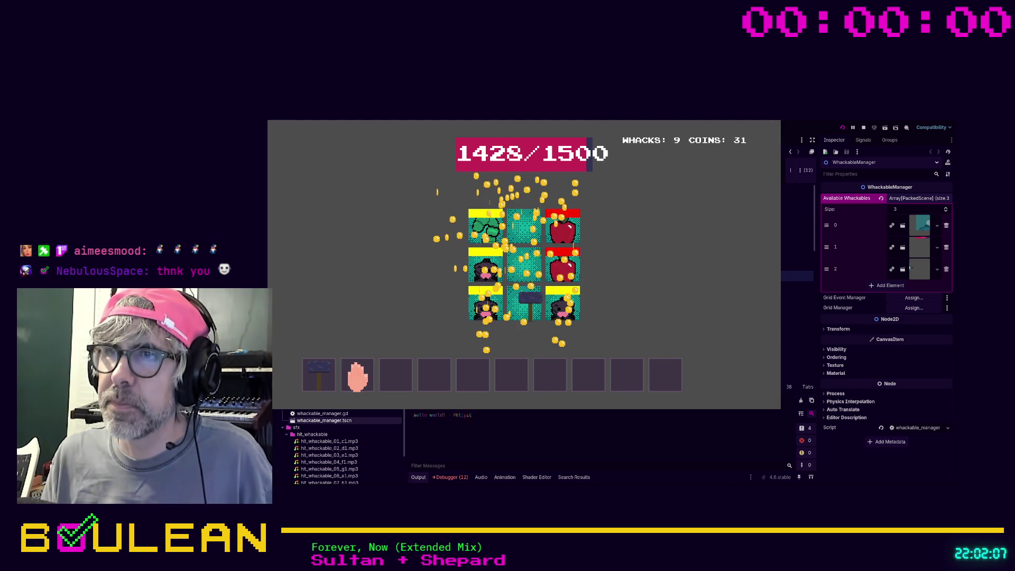
pyautogui.click(486, 299)
pyautogui.click(482, 257)
pyautogui.click(563, 264)
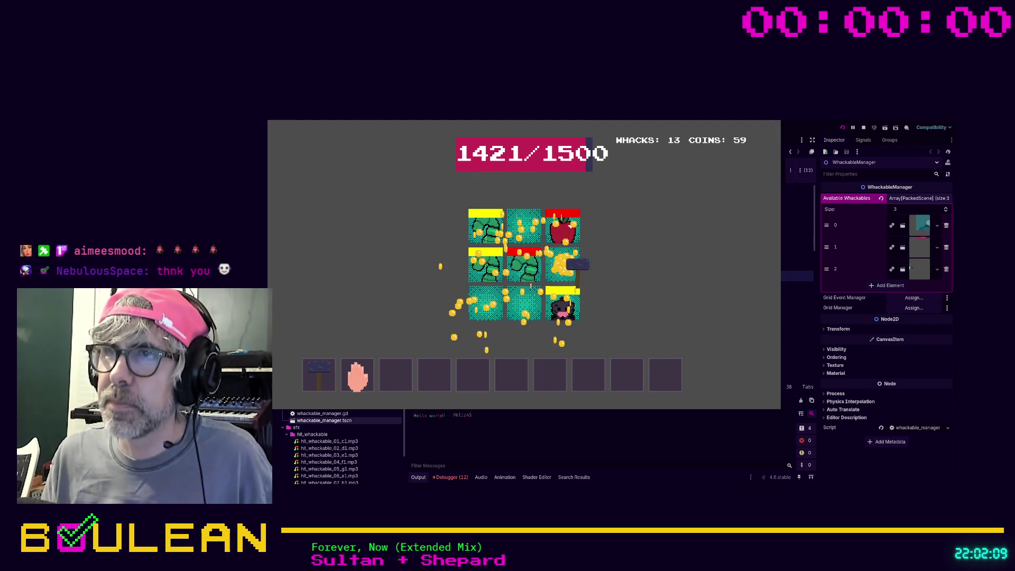
pyautogui.click(553, 299)
pyautogui.click(524, 264)
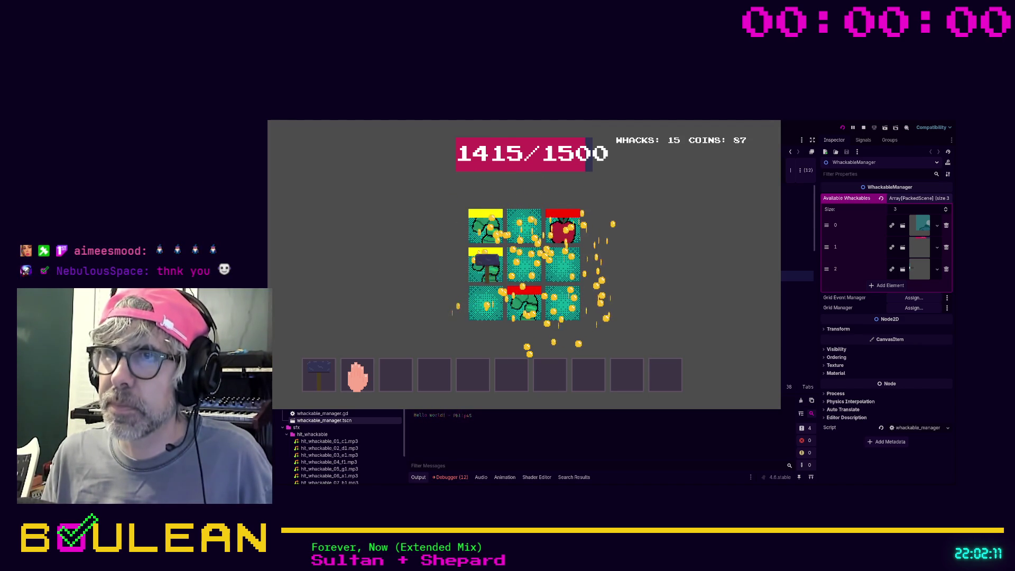
# Keep whacking moles and an apple until reaching 35 whacks and 235 coins
pyautogui.click(486, 264)
pyautogui.click(486, 226)
pyautogui.click(485, 226)
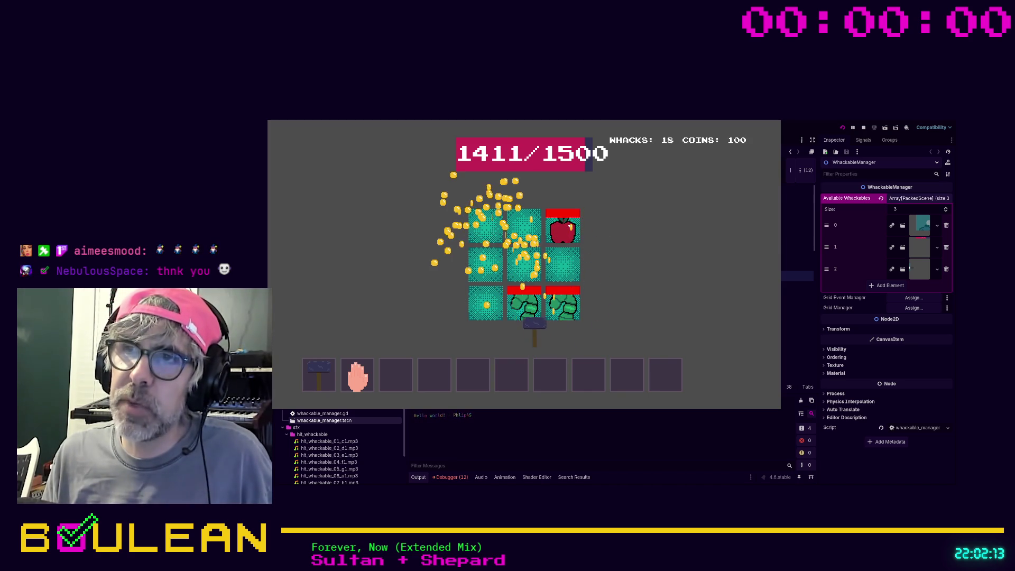
pyautogui.click(524, 301)
pyautogui.click(553, 302)
pyautogui.click(523, 264)
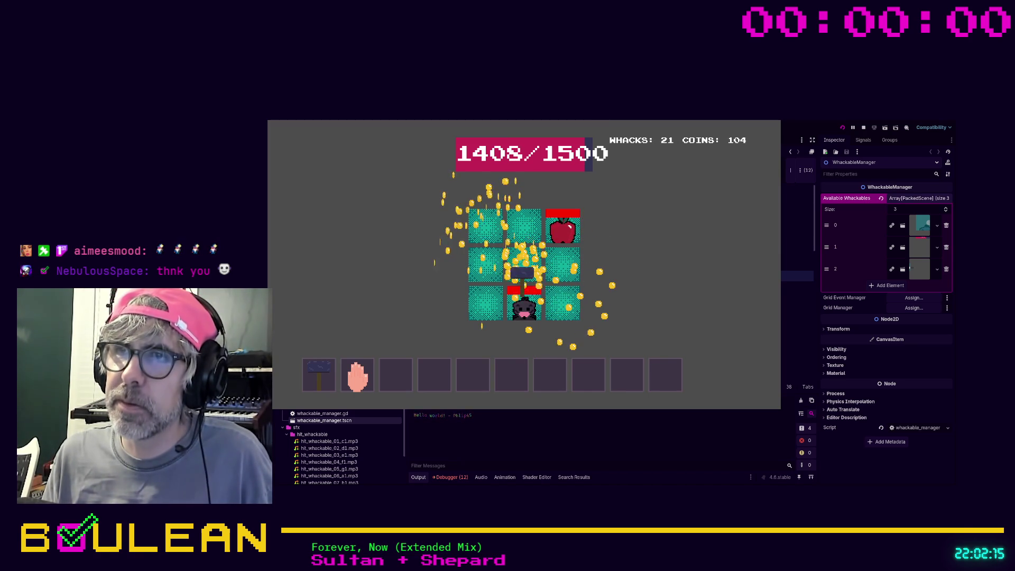
pyautogui.click(486, 264)
pyautogui.click(558, 226)
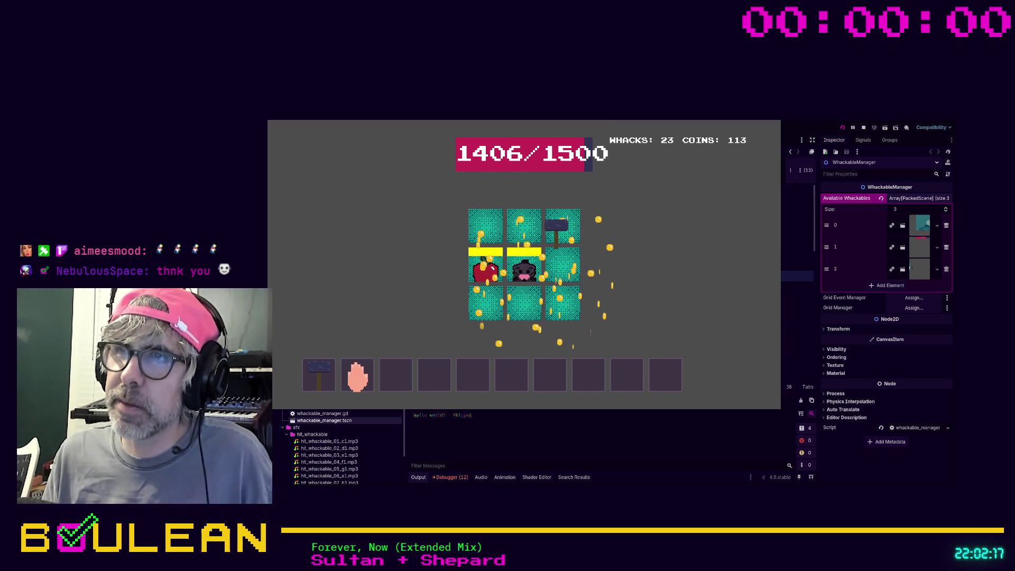
pyautogui.click(523, 267)
pyautogui.click(487, 228)
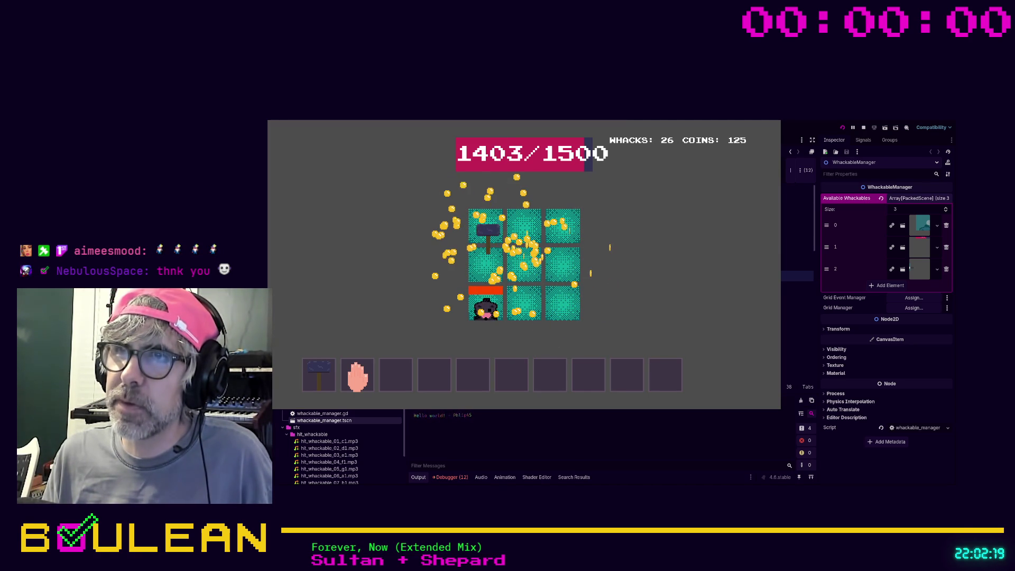
pyautogui.click(487, 307)
pyautogui.click(553, 285)
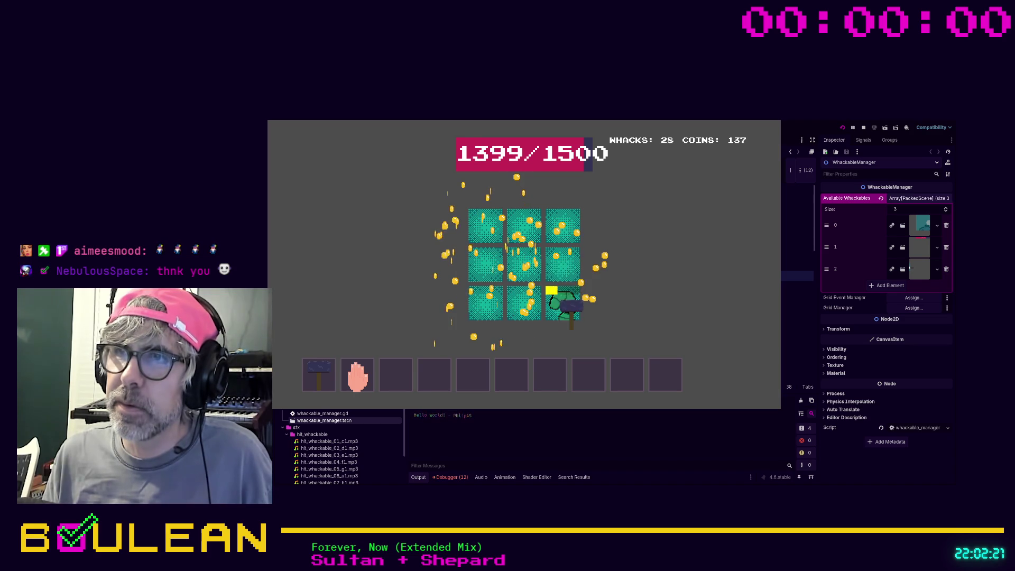
pyautogui.click(529, 271)
pyautogui.click(564, 270)
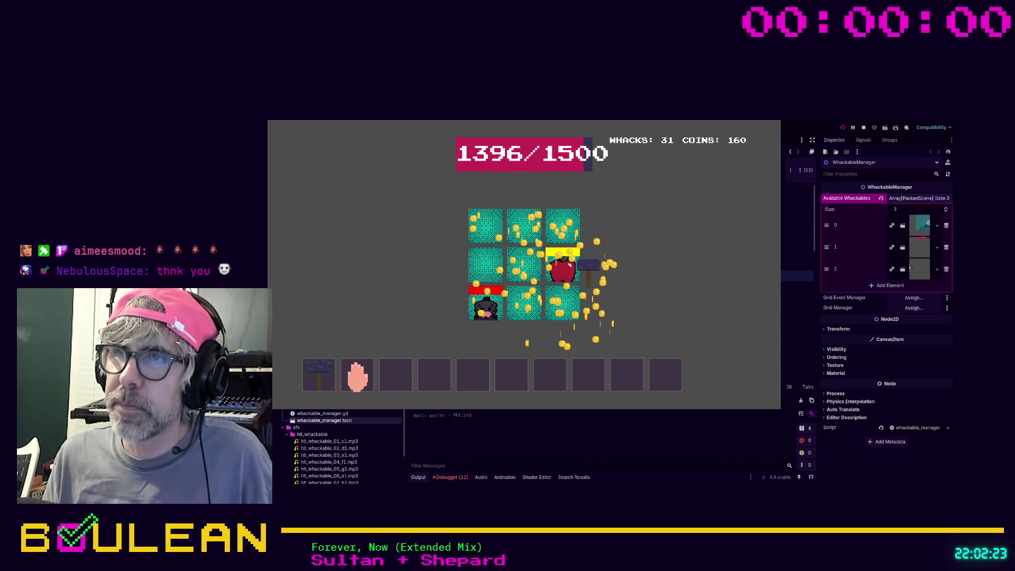
pyautogui.click(489, 304)
pyautogui.click(523, 267)
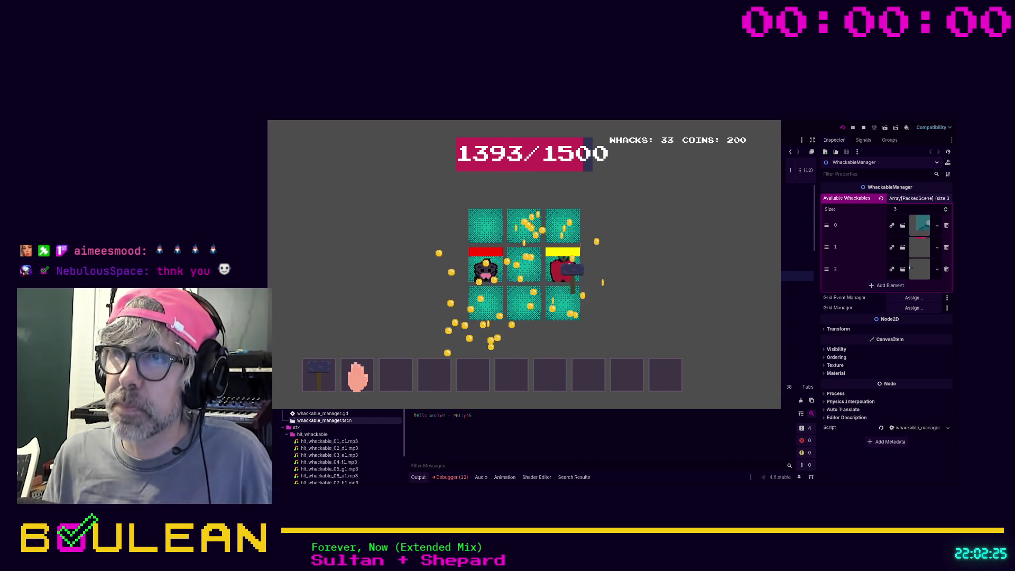
pyautogui.click(562, 267)
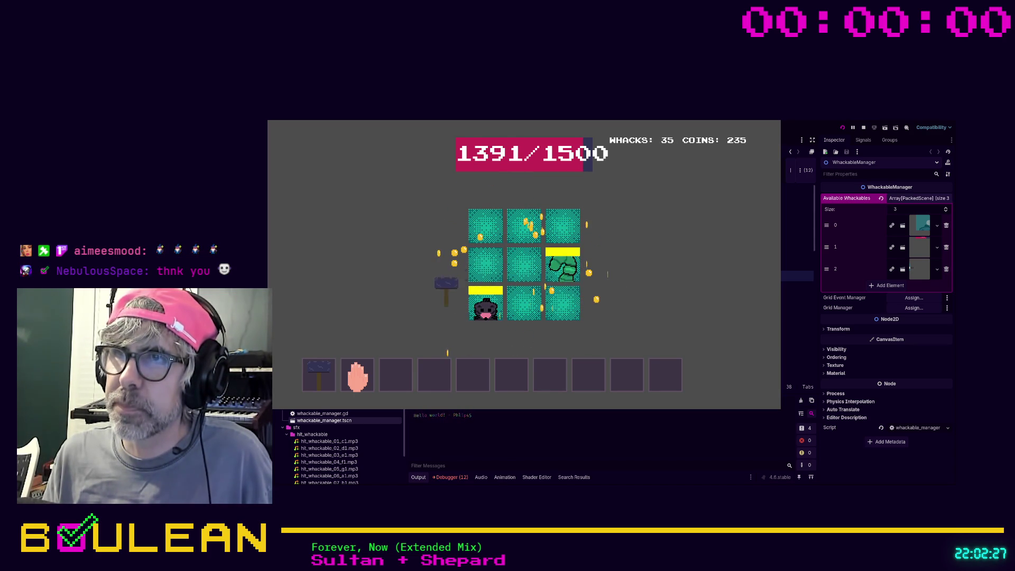
# Stop the game and delete the third Available Whackables entry, leaving two
pyautogui.press('F8')
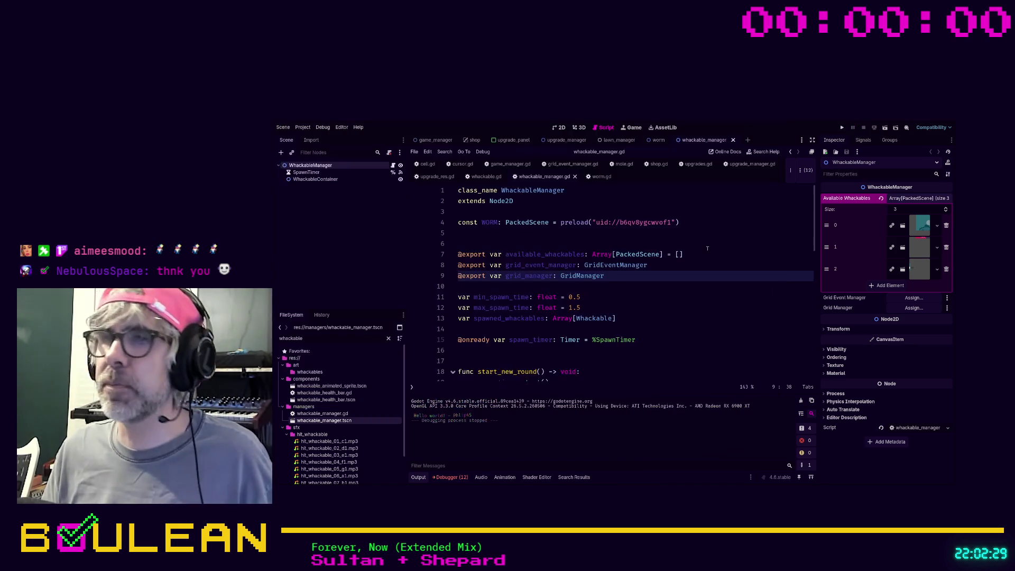
pyautogui.click(654, 315)
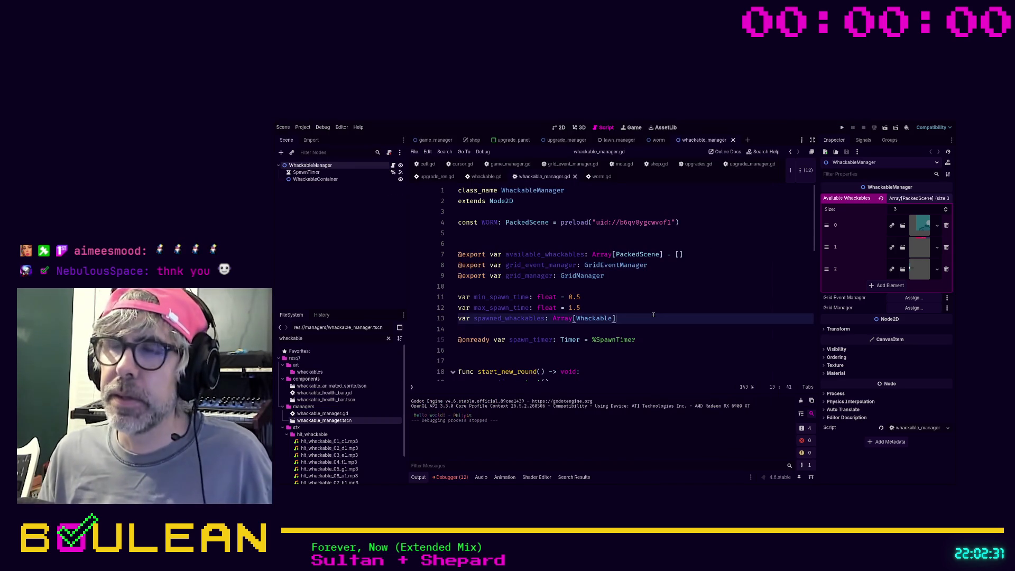
pyautogui.click(946, 270)
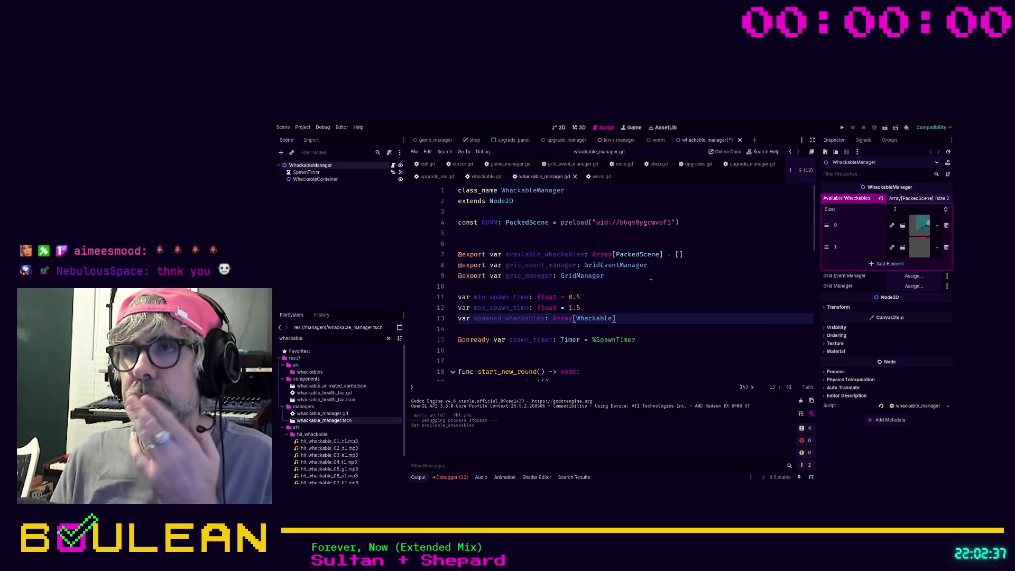
pyautogui.scroll(-1, 651, 282)
pyautogui.scroll(-2, 651, 282)
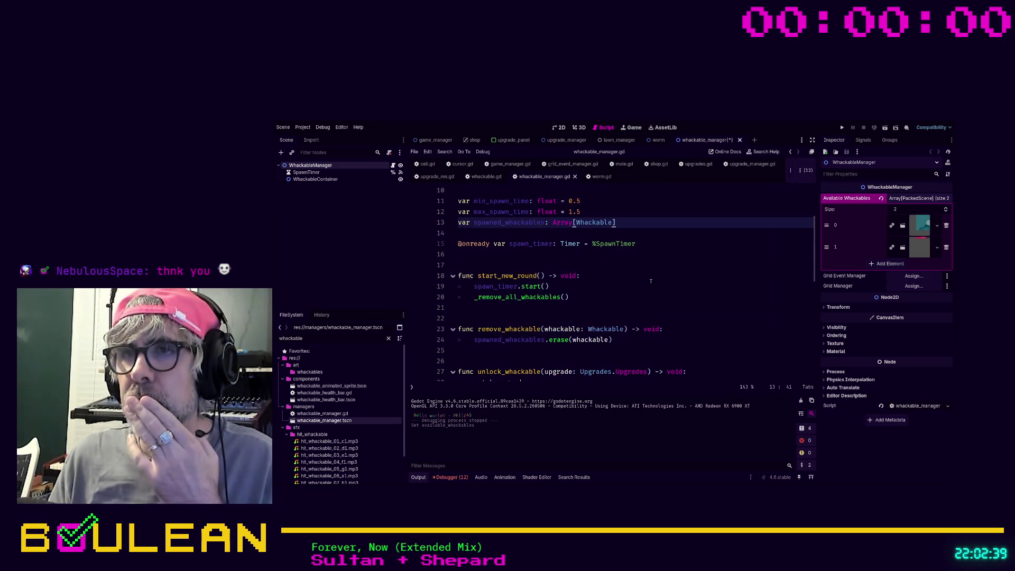
pyautogui.scroll(-1, 647, 283)
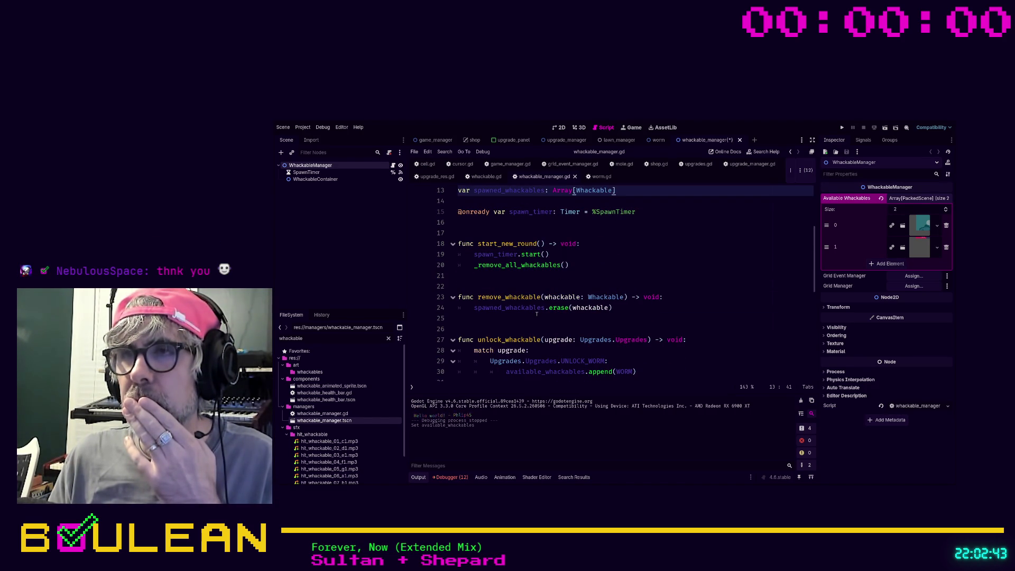
# Scroll down whackable_manager.gd until the _spawn_whackable function is in view
pyautogui.scroll(-1, 537, 314)
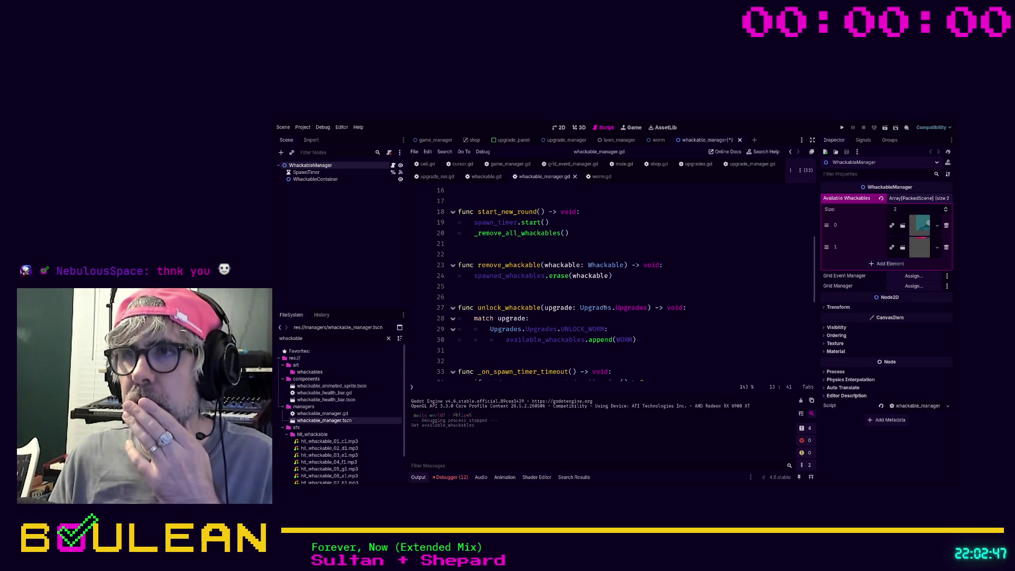
pyautogui.scroll(-1, 640, 305)
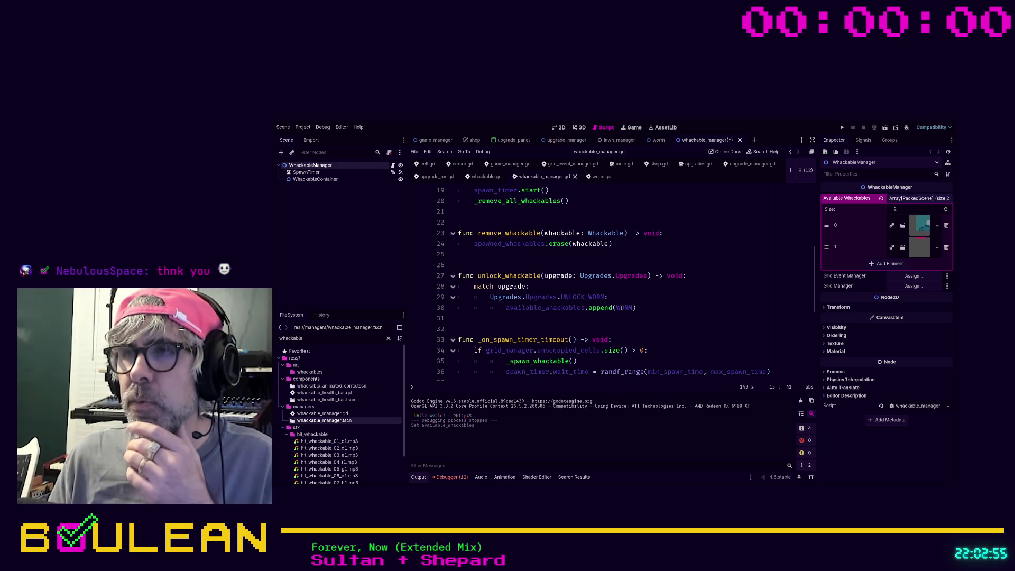
pyautogui.scroll(6, 622, 307)
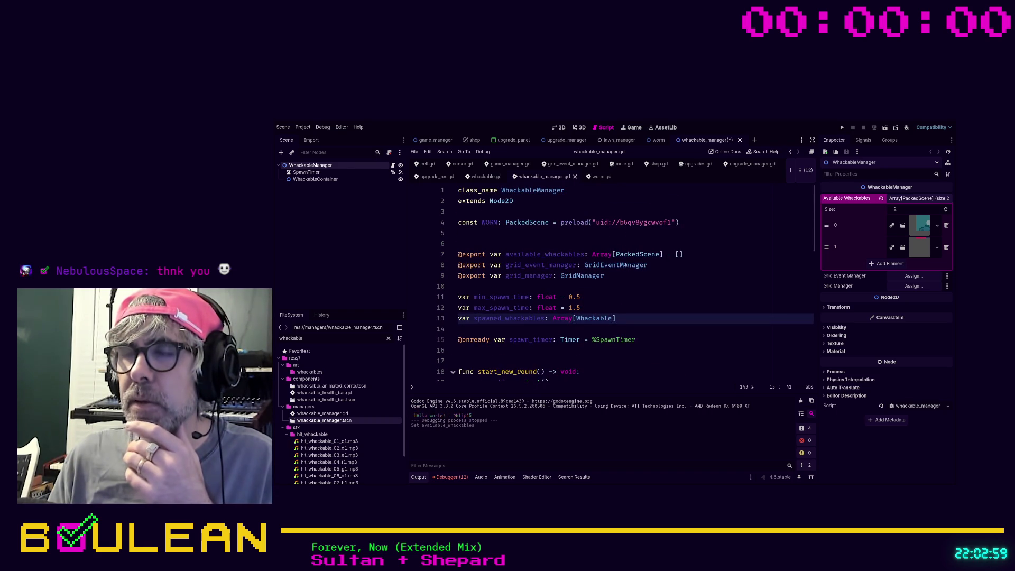
pyautogui.scroll(-7, 626, 265)
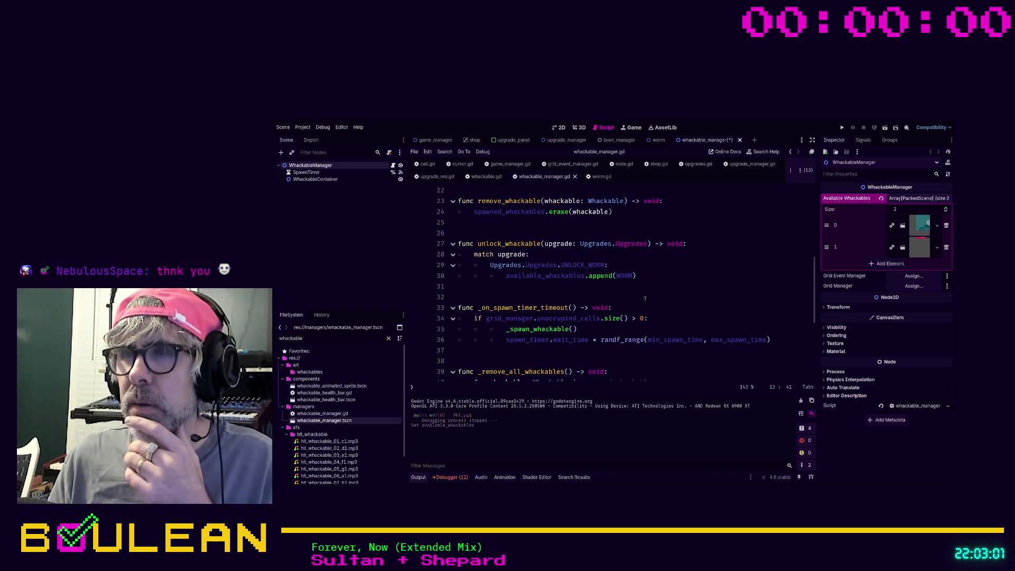
pyautogui.scroll(-1, 636, 295)
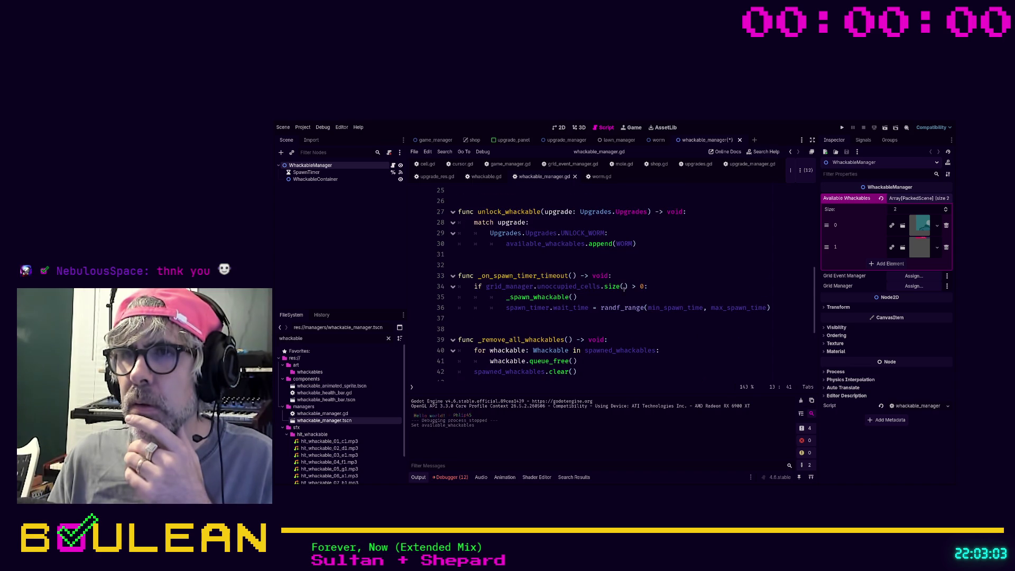
pyautogui.scroll(-3, 624, 287)
pyautogui.scroll(-1, 624, 289)
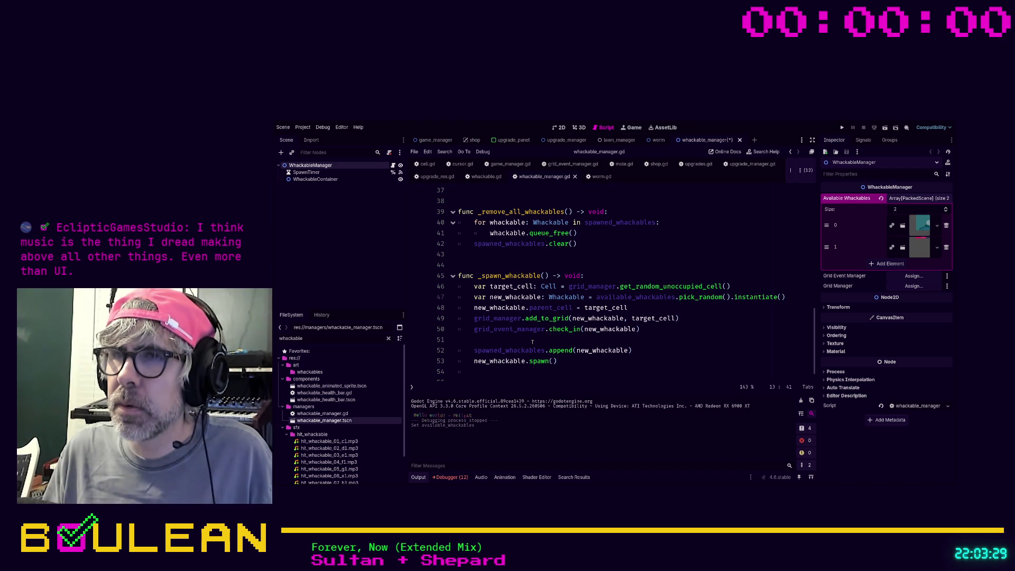
# Remove the stray blank line in _spawn_whackable and save the script and scene
pyautogui.click(533, 342)
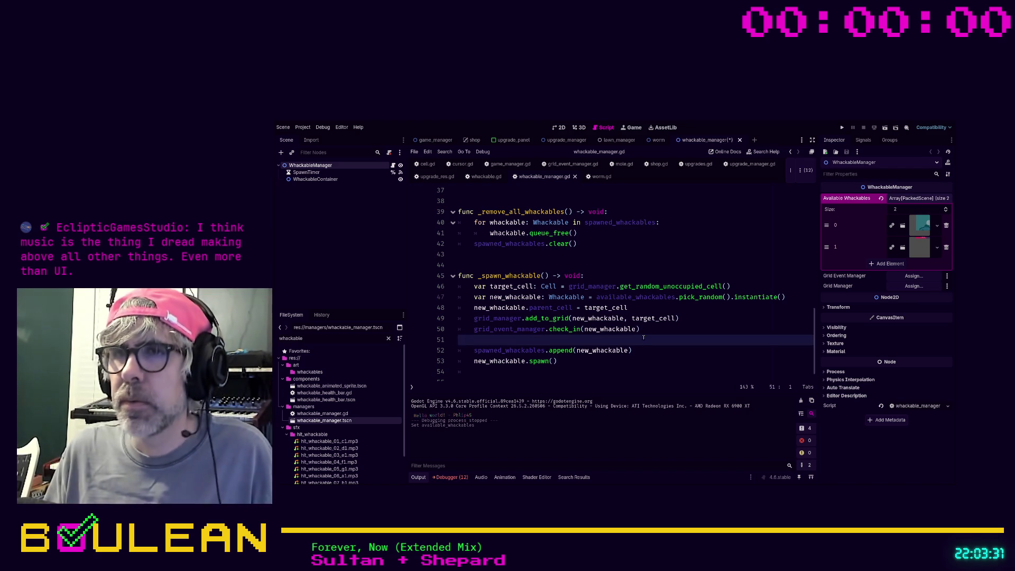
pyautogui.press('BackSpace')
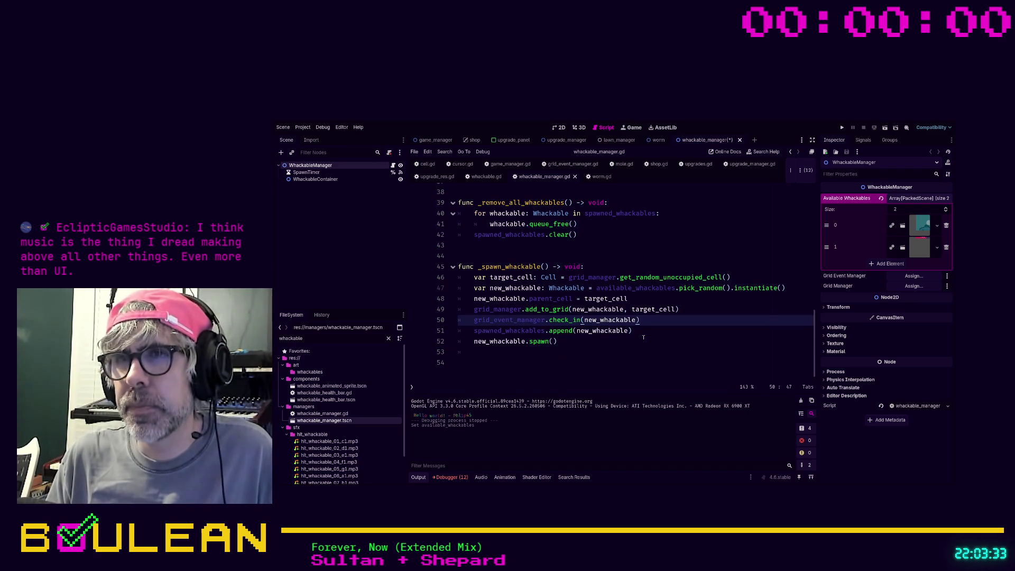
pyautogui.press('Down')
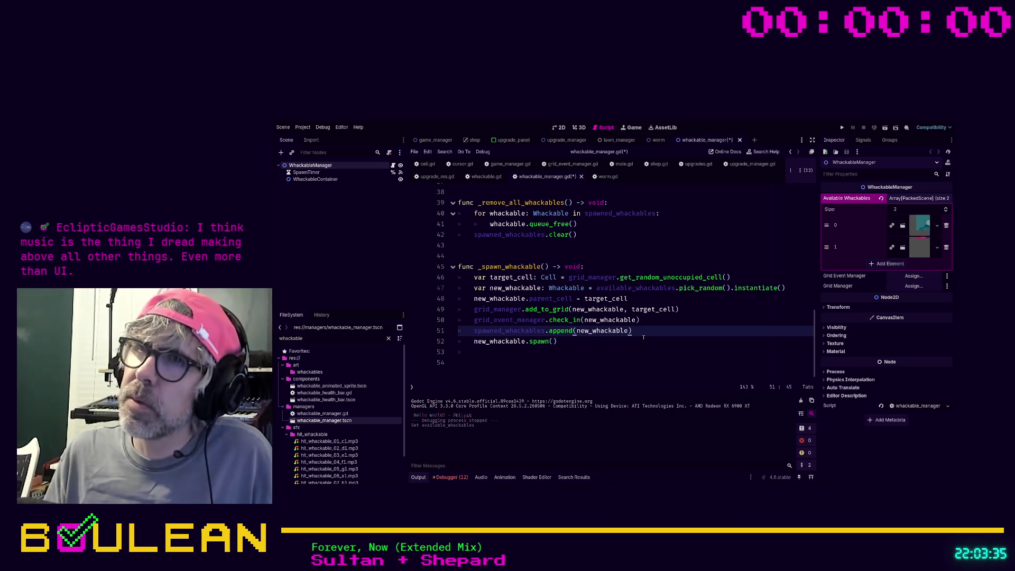
pyautogui.scroll(3, 644, 337)
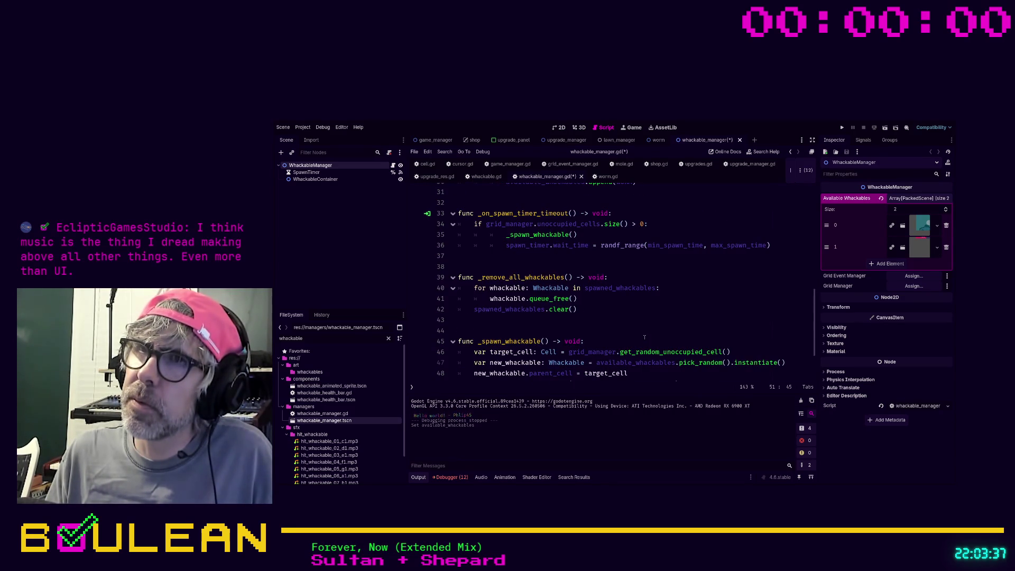
pyautogui.click(619, 317)
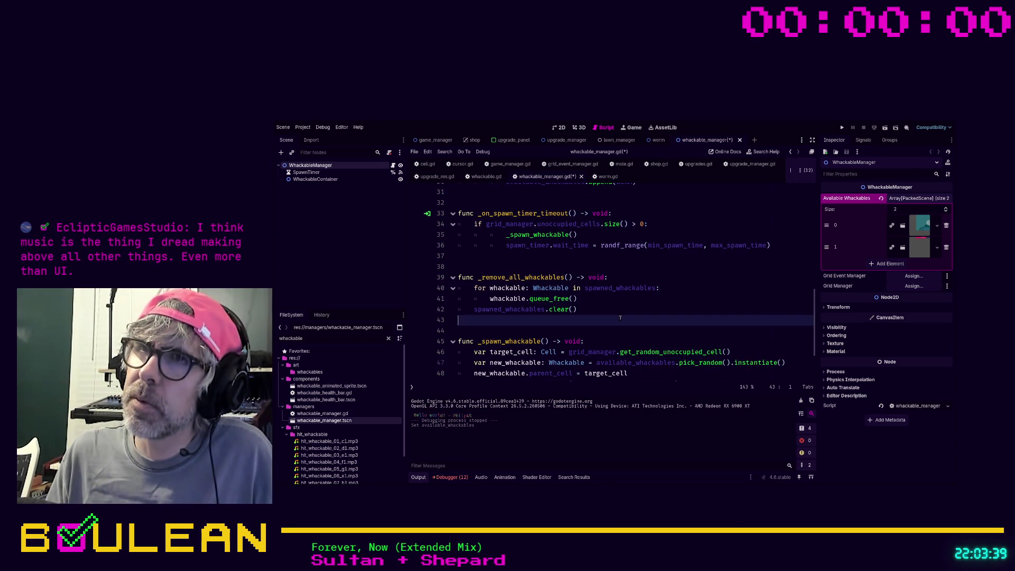
pyautogui.scroll(1, 620, 318)
pyautogui.click(622, 301)
pyautogui.hotkey('ctrl', 's')
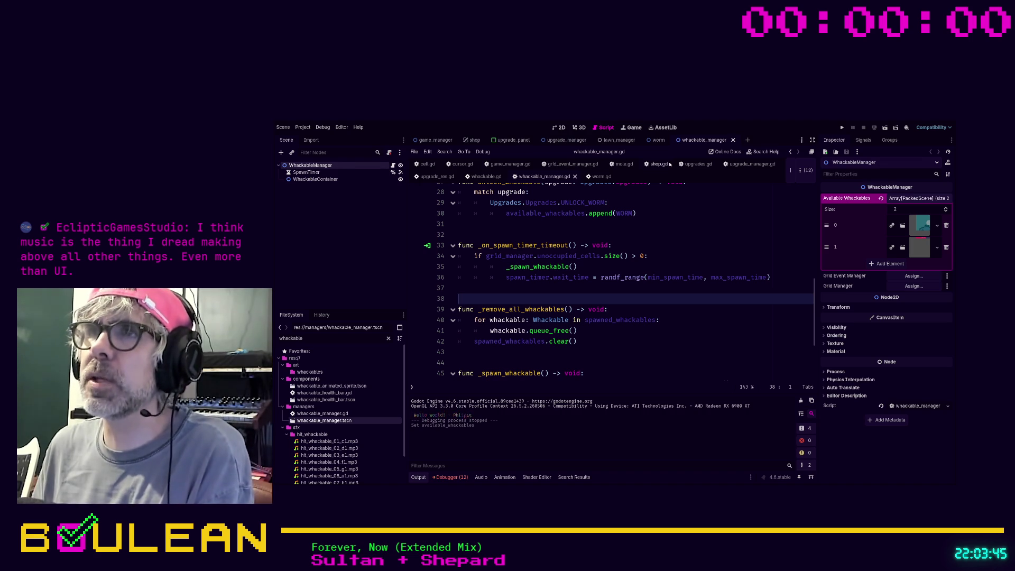
# Open worm.gd and the worm scene, inspecting its AnimatedSprite2D and root Worm properties
pyautogui.click(602, 177)
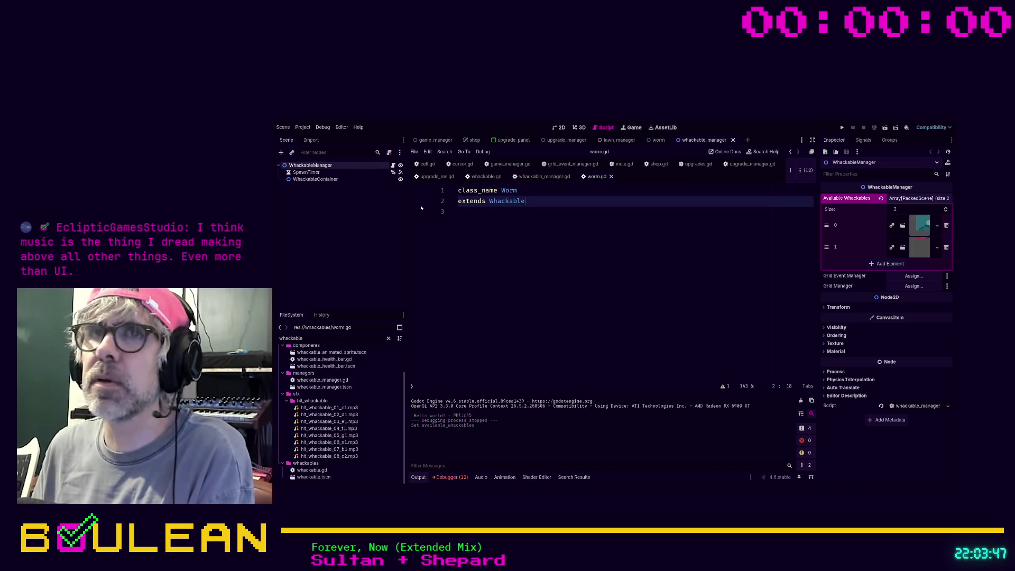
pyautogui.click(315, 179)
pyautogui.click(316, 165)
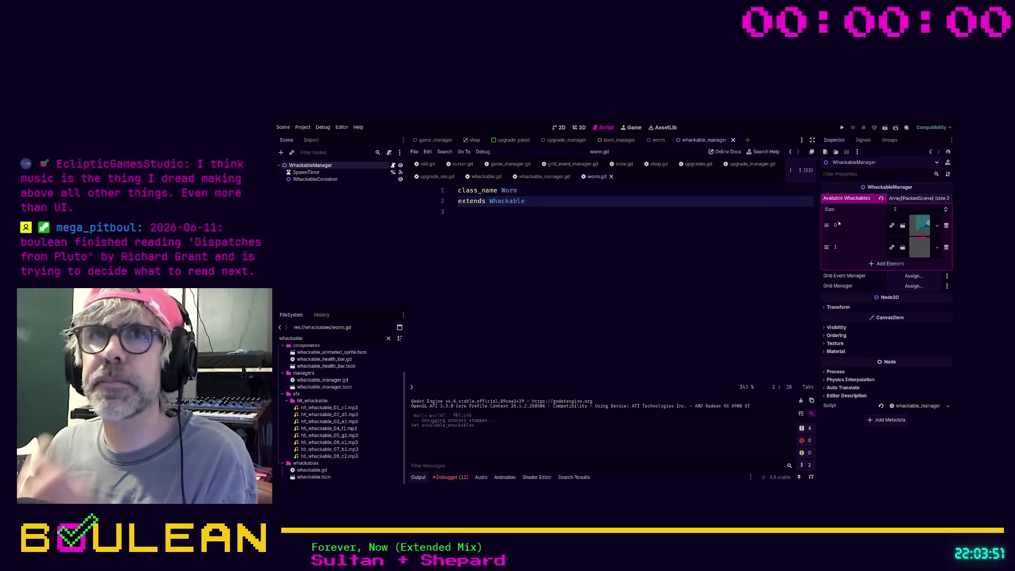
pyautogui.click(659, 141)
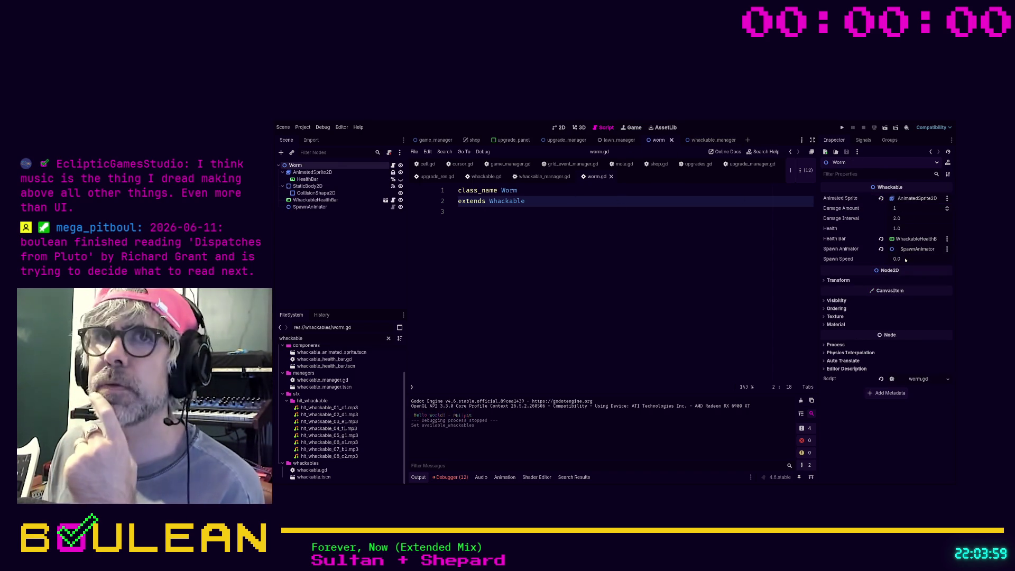
pyautogui.click(624, 164)
pyautogui.click(324, 172)
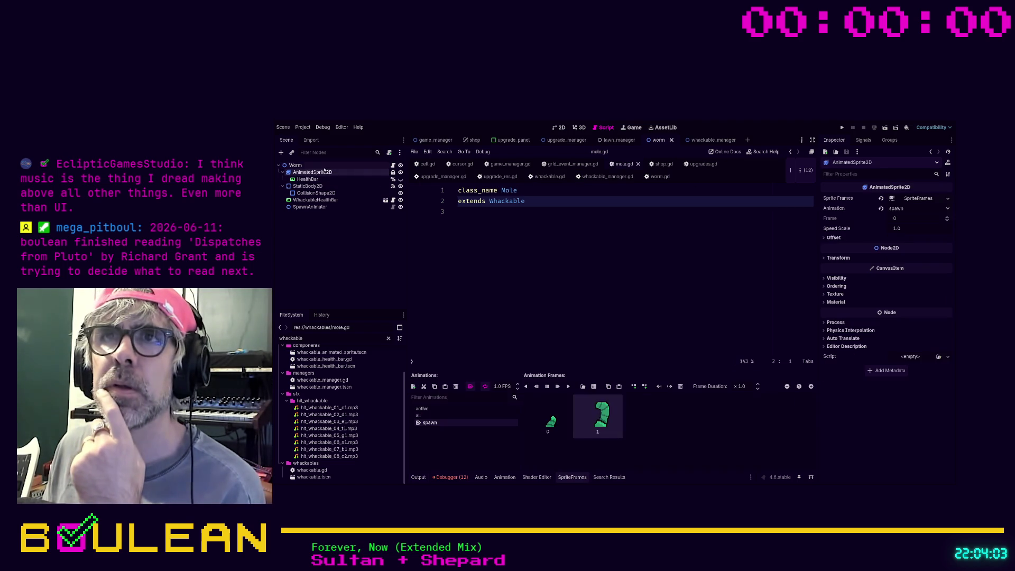
pyautogui.click(319, 166)
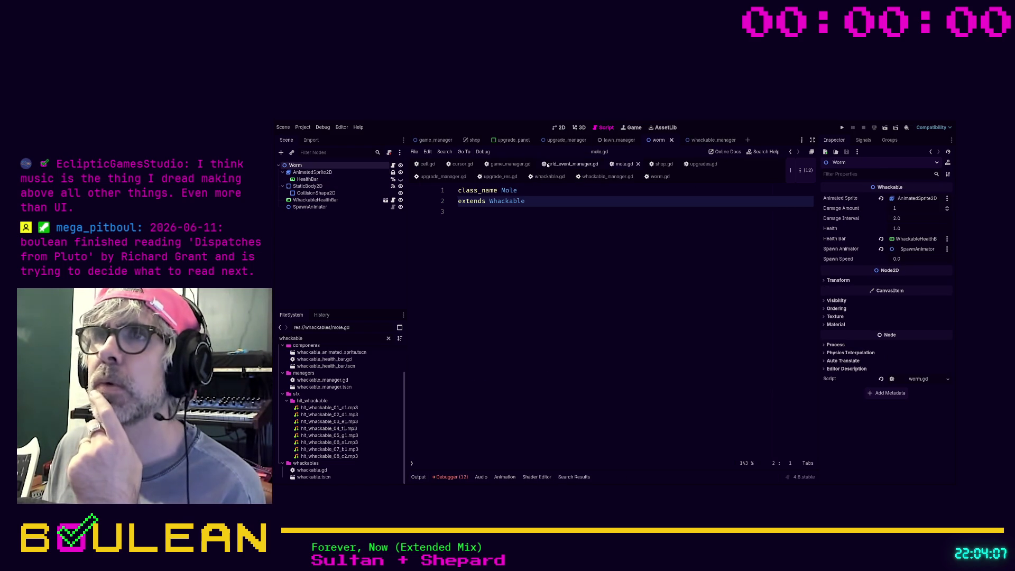
# Filter the FileSystem for 'mole' and open mole.tscn to check the Mole's Spawn Speed
pyautogui.doubleClick(348, 338)
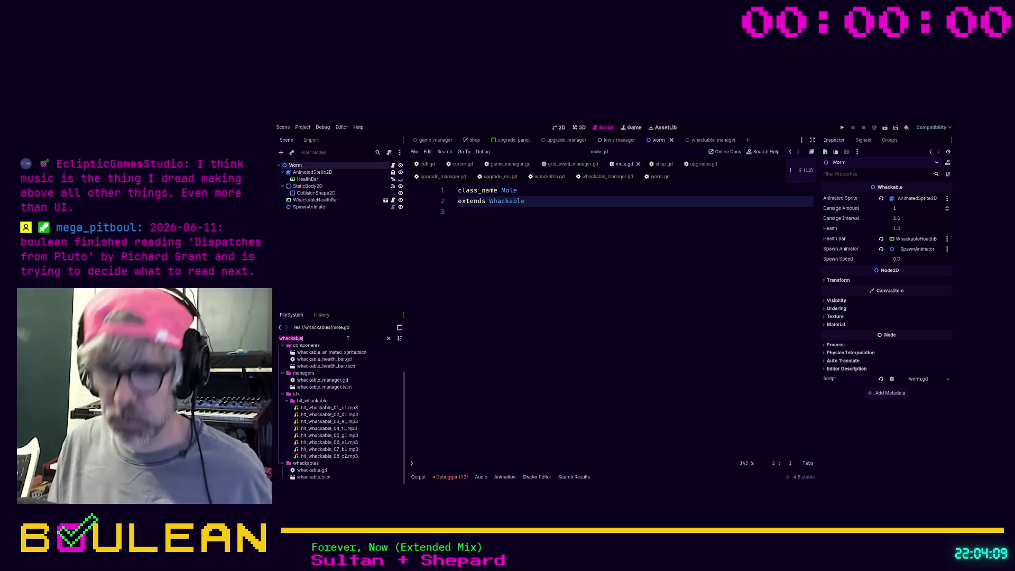
pyautogui.write('mole')
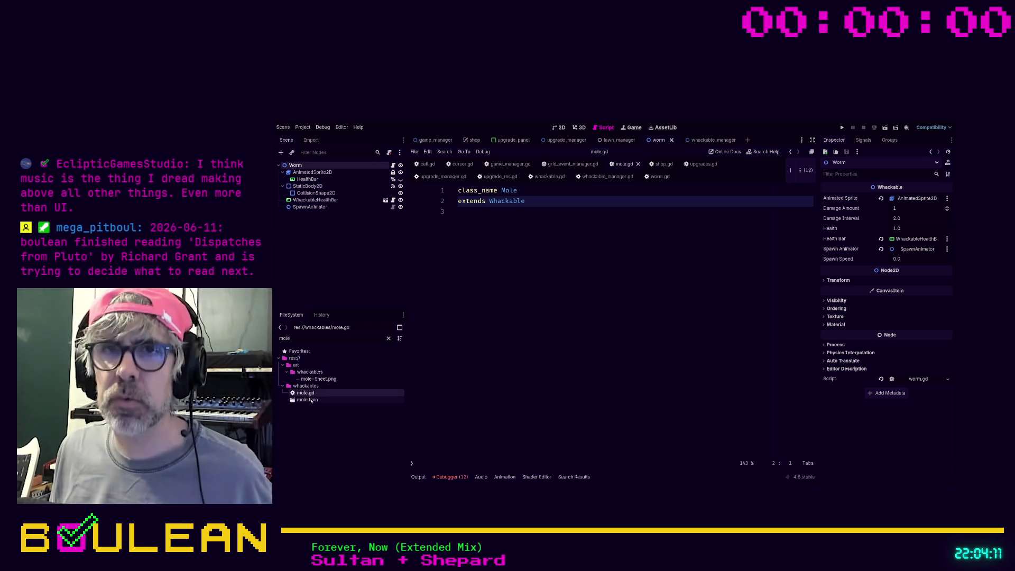
pyautogui.doubleClick(308, 400)
pyautogui.click(295, 165)
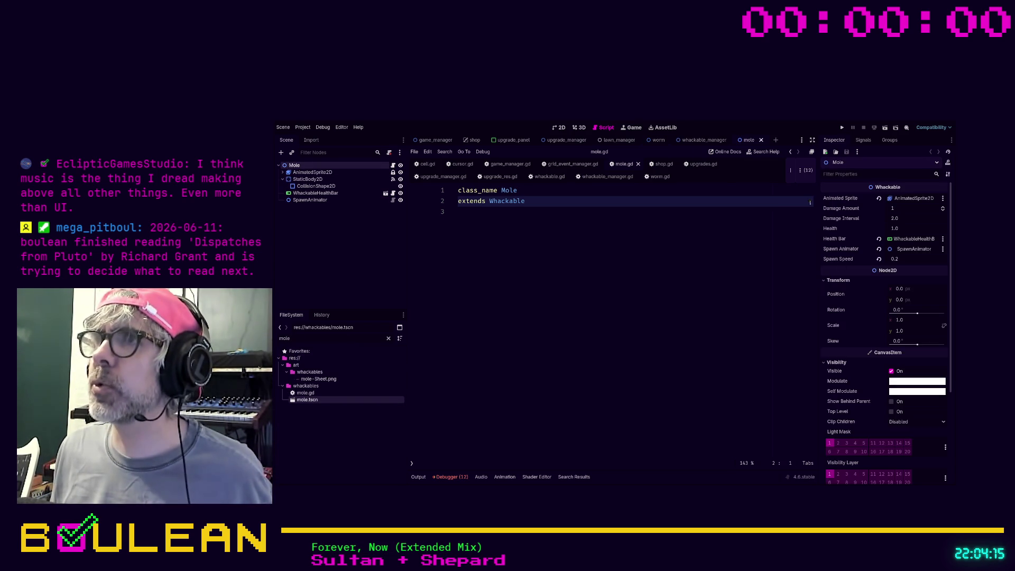
pyautogui.click(658, 177)
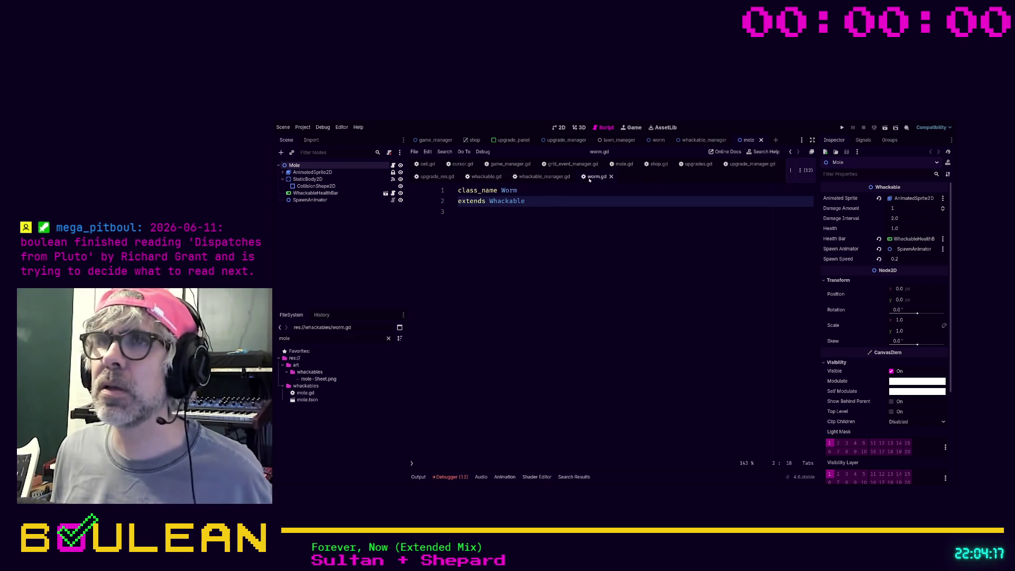
pyautogui.click(312, 172)
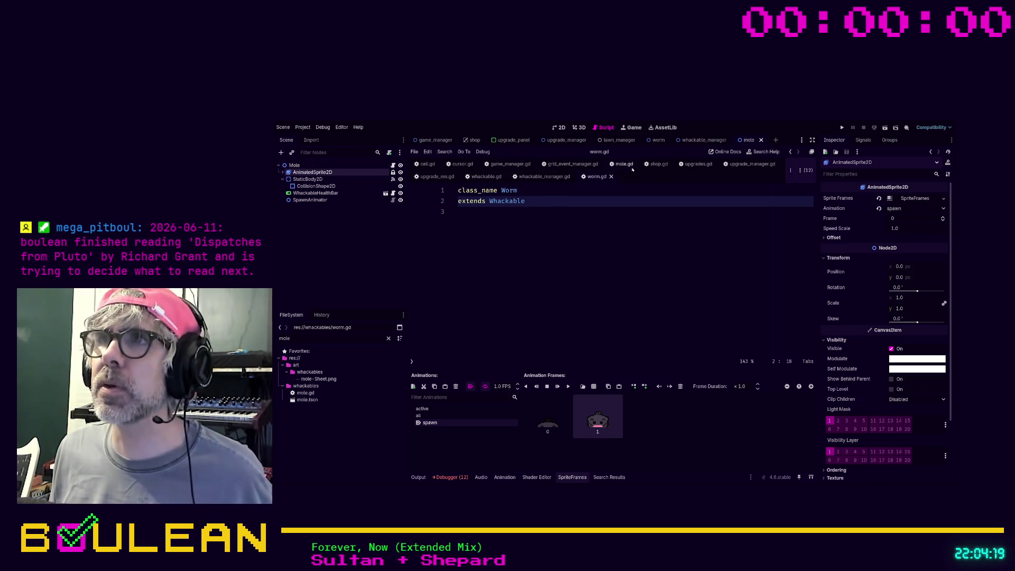
# Back in the worm scene, set the Worm's Spawn Speed to 0.2
pyautogui.click(657, 140)
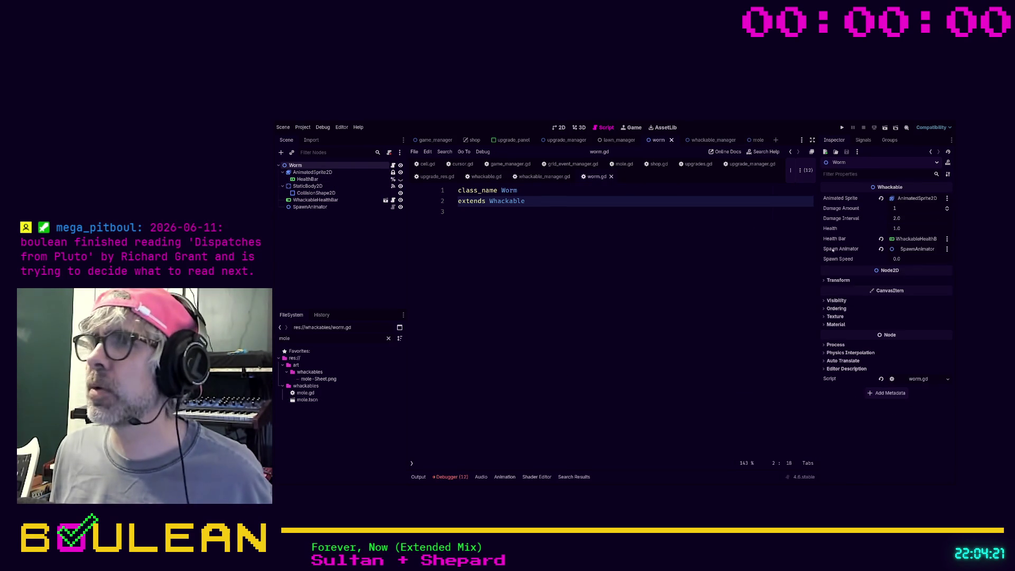
pyautogui.click(904, 261)
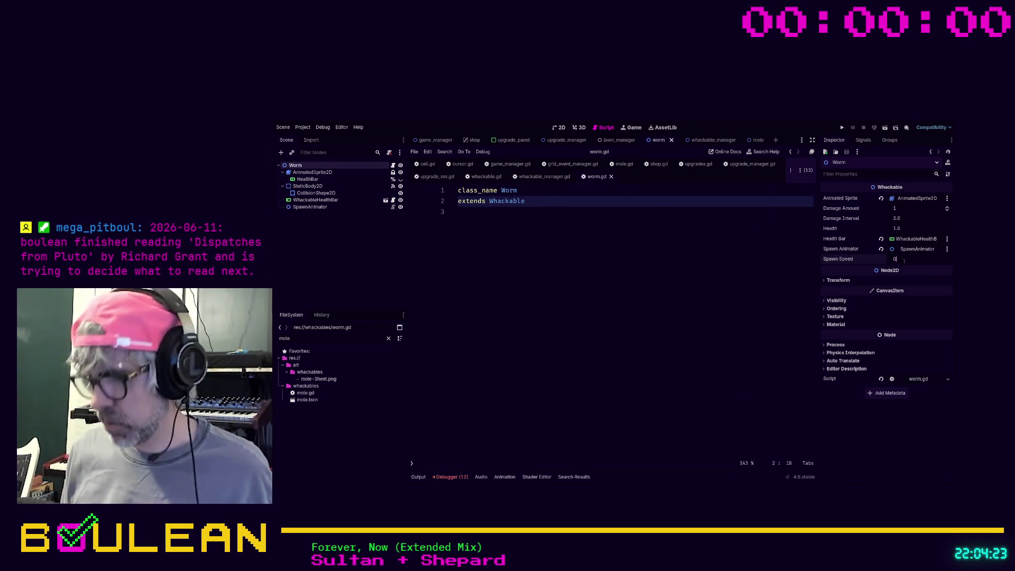
pyautogui.write('.2')
pyautogui.click(666, 301)
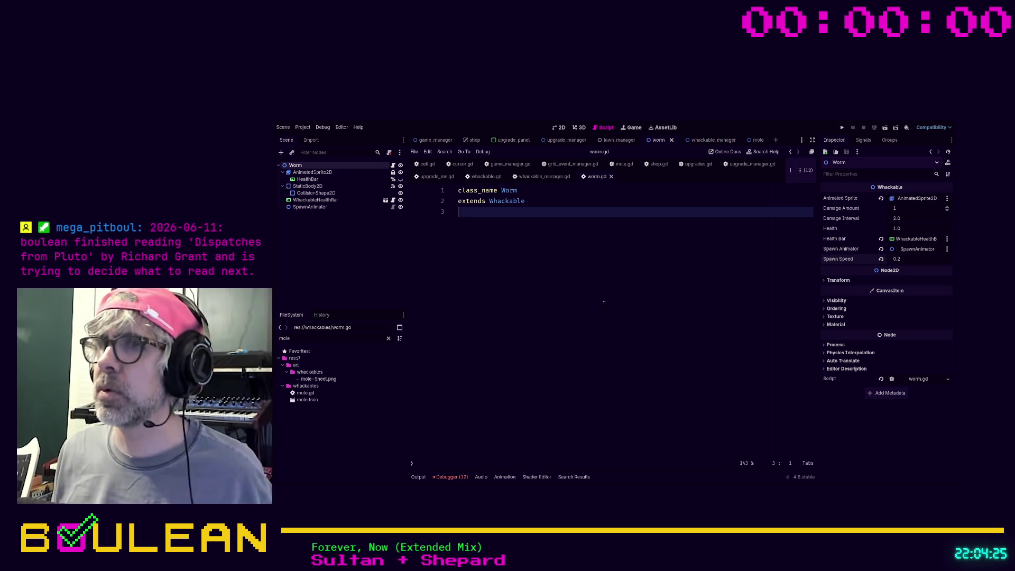
# Run the game, restart it, buy the Unlock Worm upgrade and start the next round
pyautogui.press('F5')
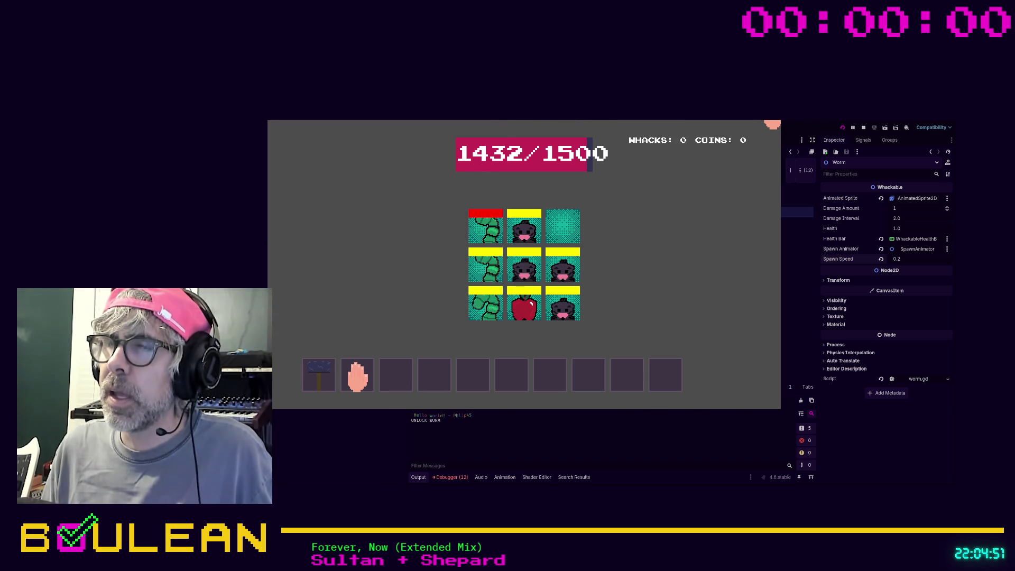
pyautogui.press('F8')
pyautogui.press('F5')
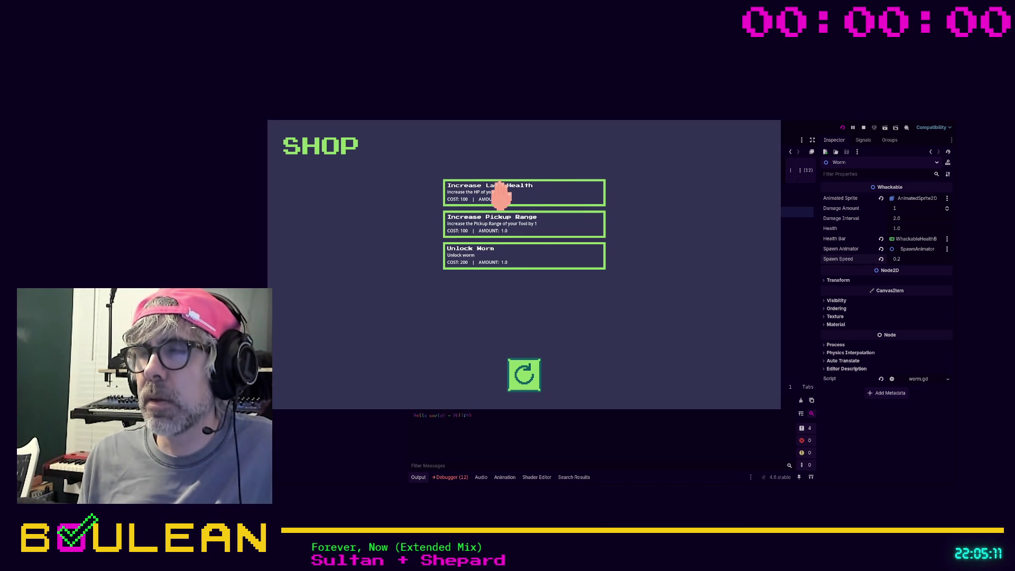
pyautogui.click(482, 258)
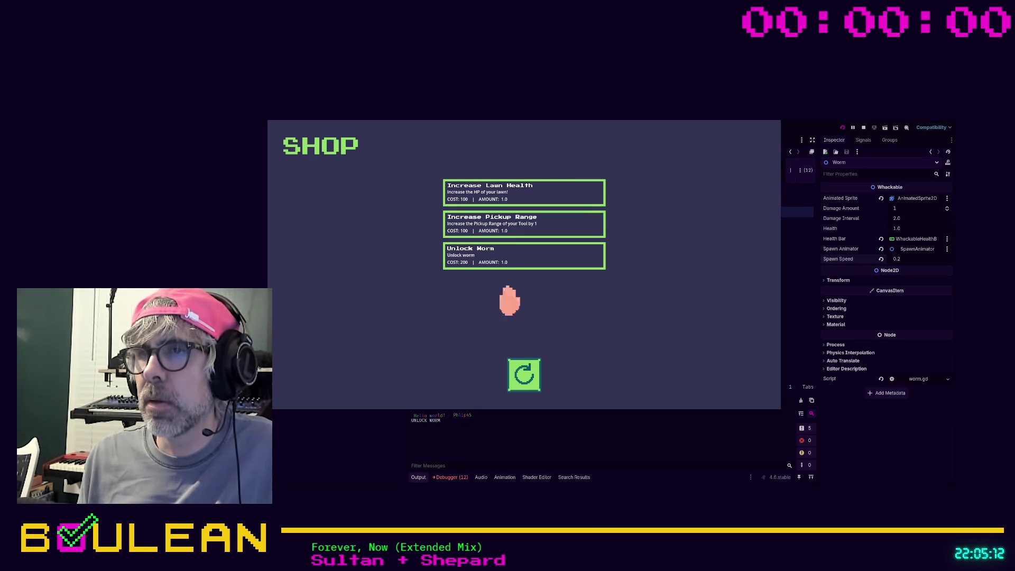
pyautogui.click(525, 375)
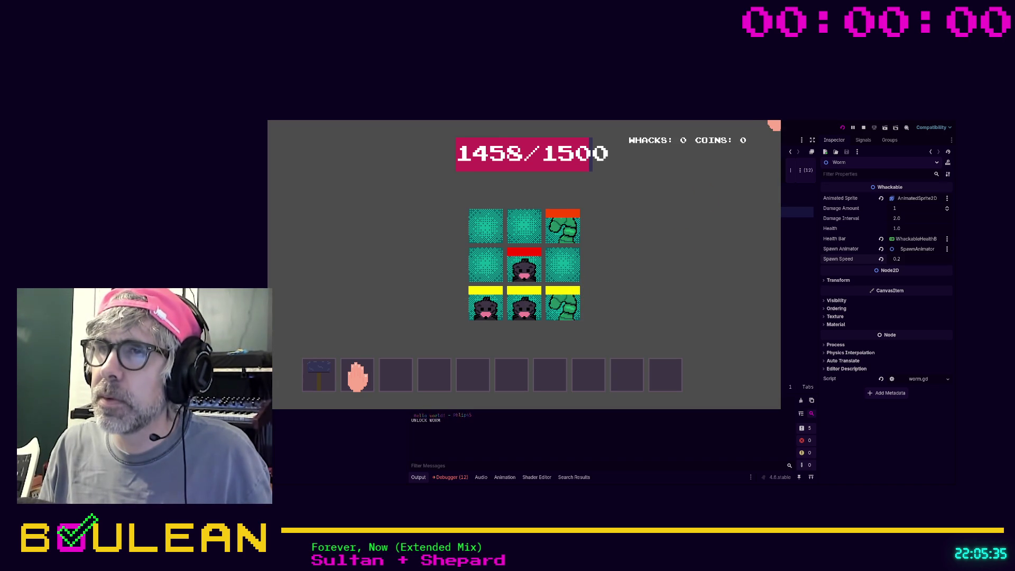
# Close the game, filter the FileSystem for 'apple' and open apple.gd
pyautogui.click(775, 117)
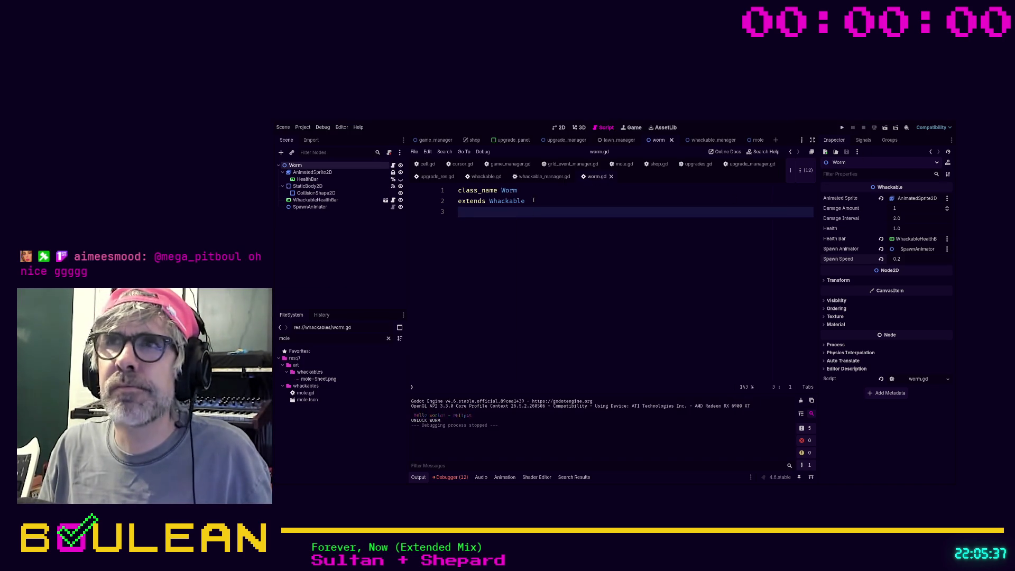
pyautogui.click(758, 140)
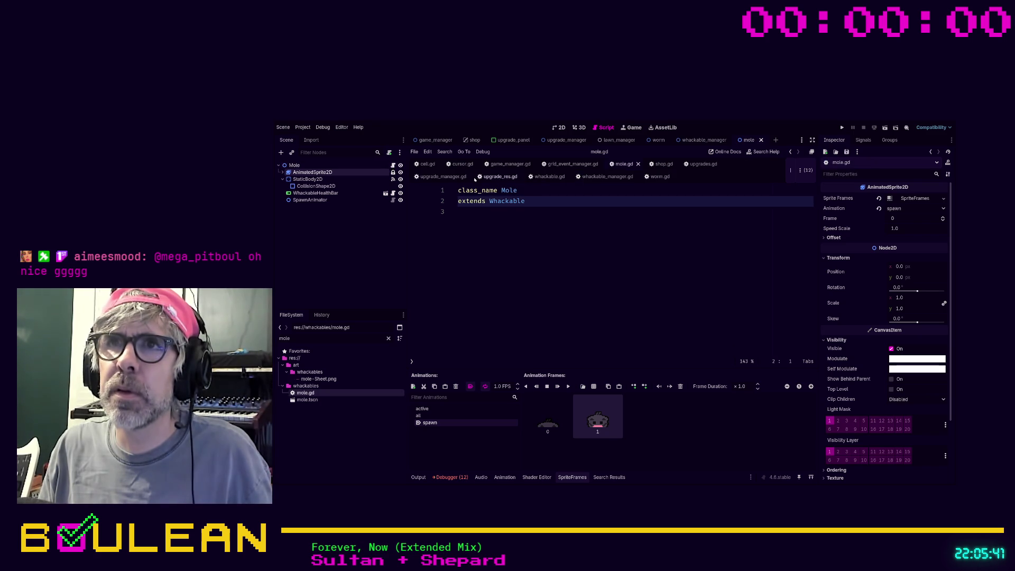
pyautogui.doubleClick(314, 338)
pyautogui.write('apple')
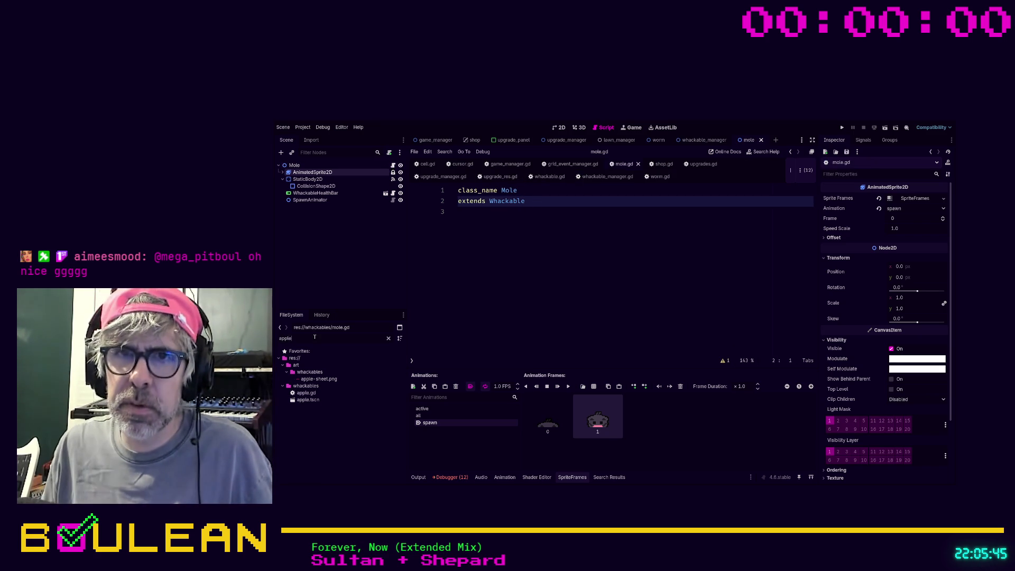
pyautogui.doubleClick(306, 393)
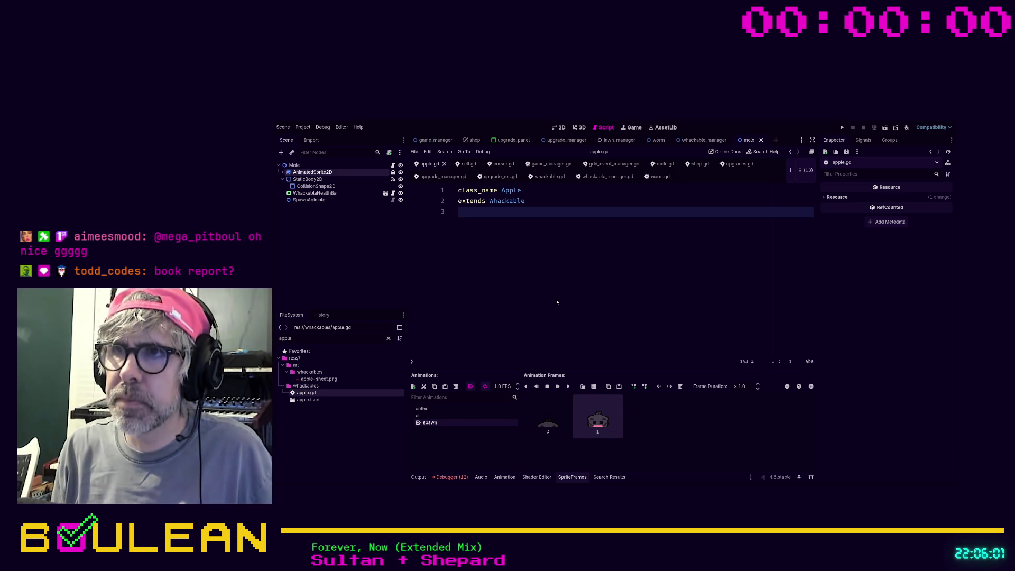
# Search the project for 'spawn' and return to whackable_manager.gd
pyautogui.hotkey('ctrl', 'shift', 'f')
pyautogui.press('Return')
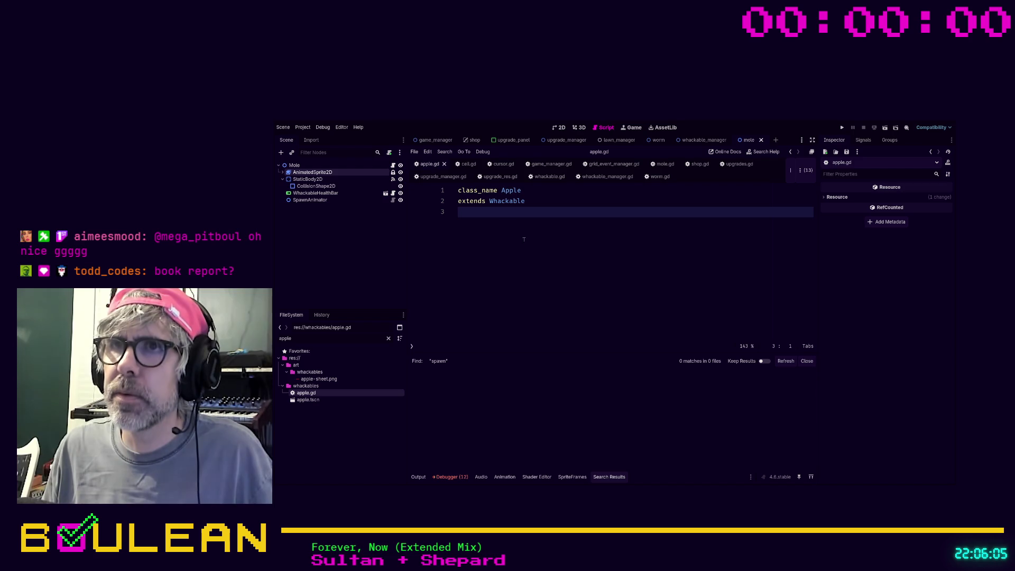
pyautogui.click(608, 177)
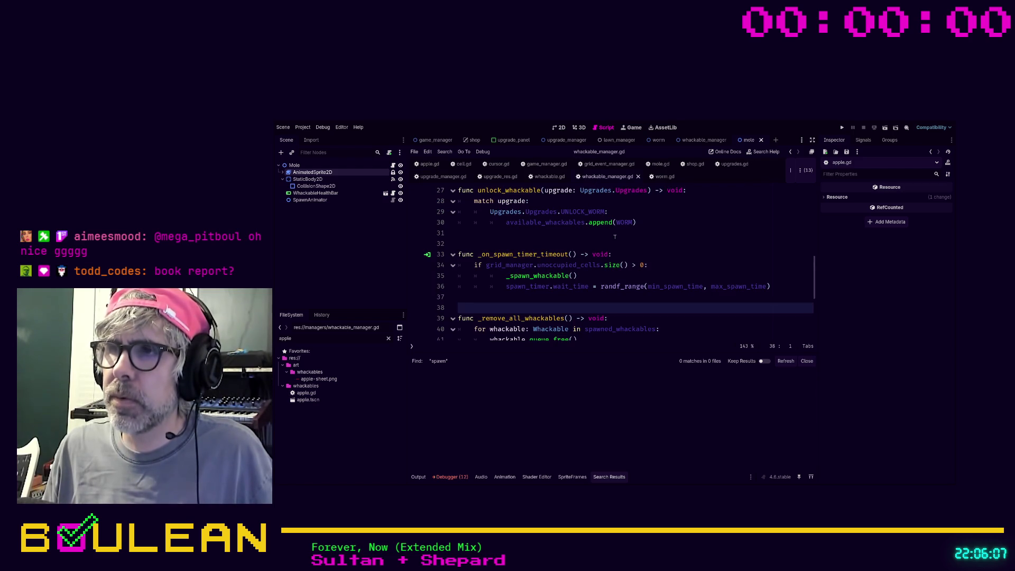
# Close the Search Results panel below the script editor
pyautogui.click(801, 361)
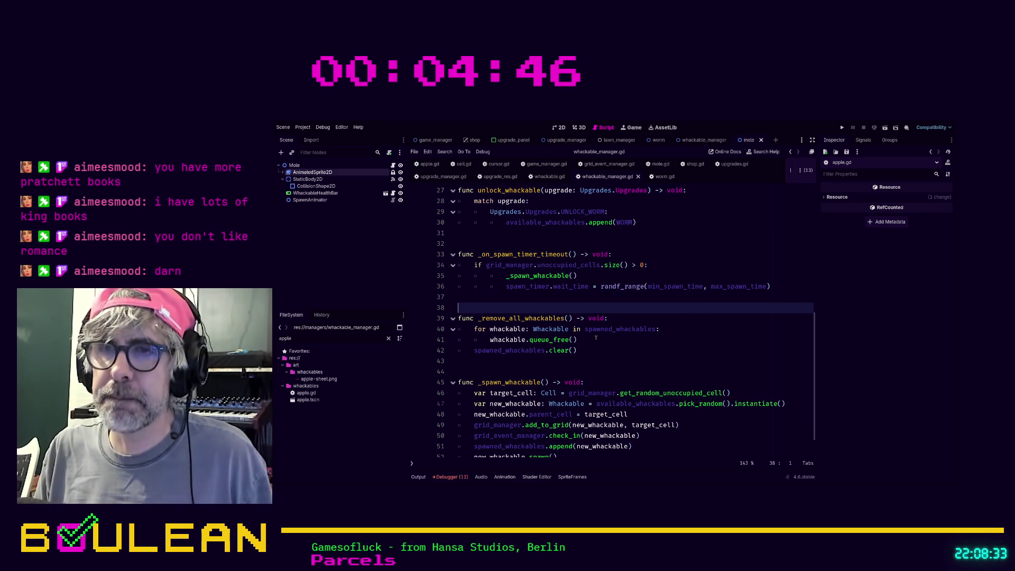
# Scroll whackable_manager.gd and place the caret at the end of the _spawn_whackable declaration
pyautogui.scroll(-1, 596, 338)
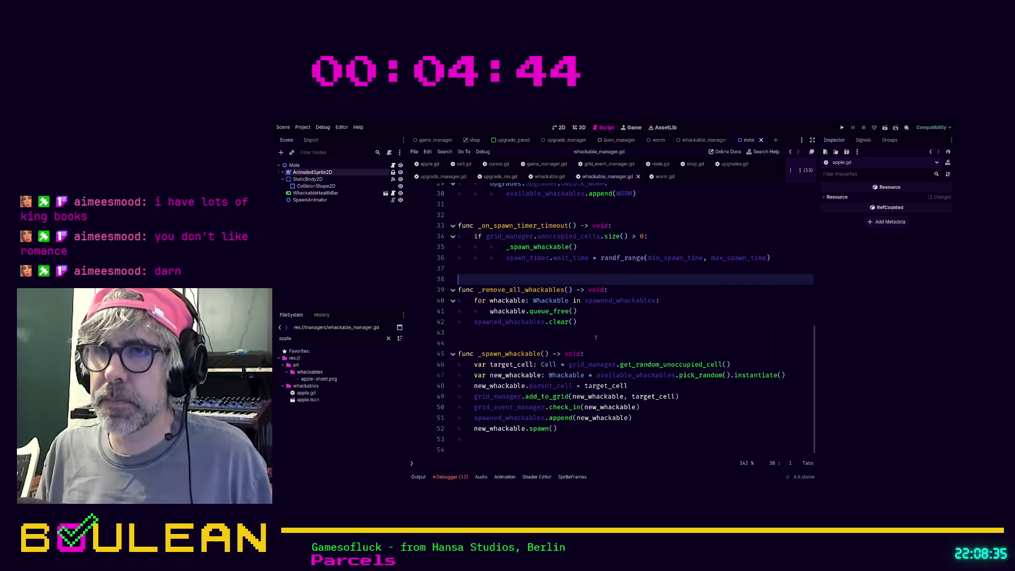
pyautogui.scroll(5, 596, 338)
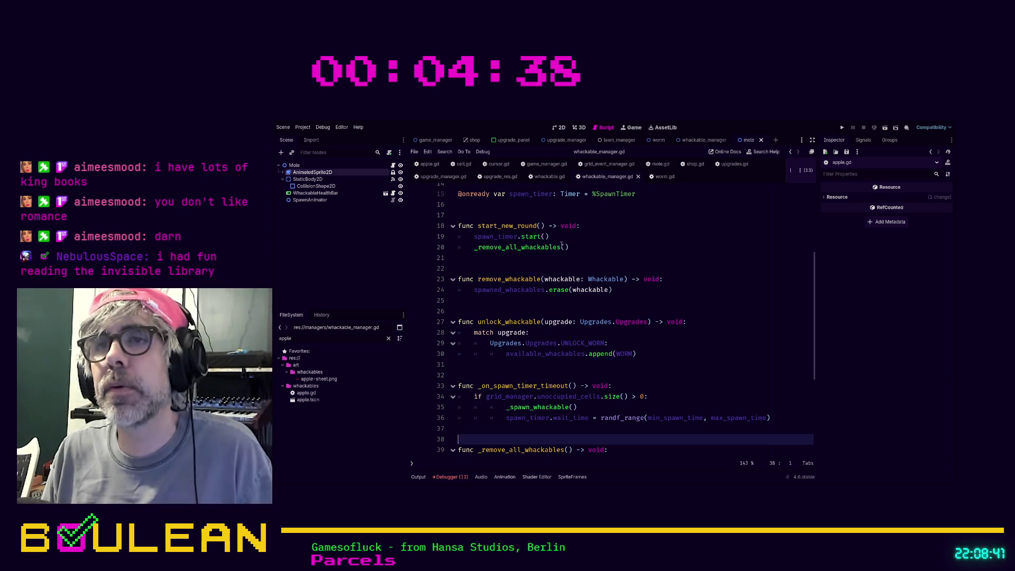
pyautogui.scroll(-3, 618, 260)
pyautogui.scroll(-2, 618, 261)
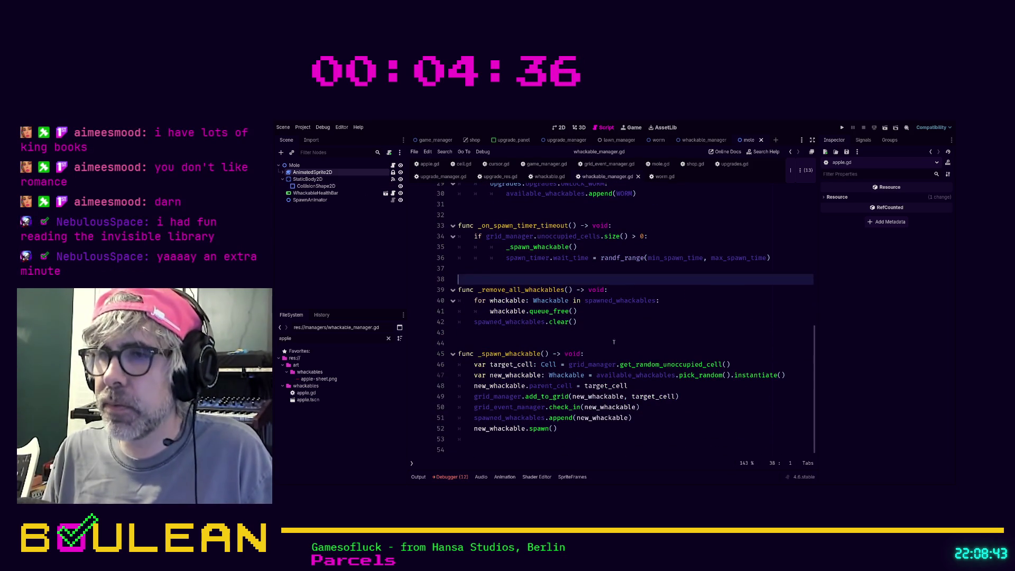
pyautogui.click(586, 354)
# Show the Output log and switch to the apple.gd script
pyautogui.click(451, 477)
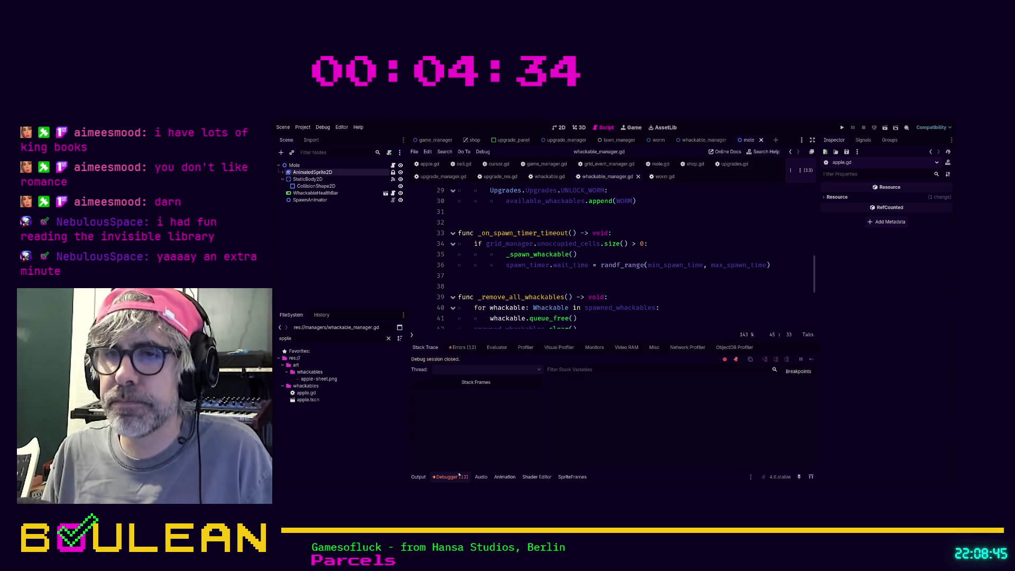
pyautogui.click(419, 477)
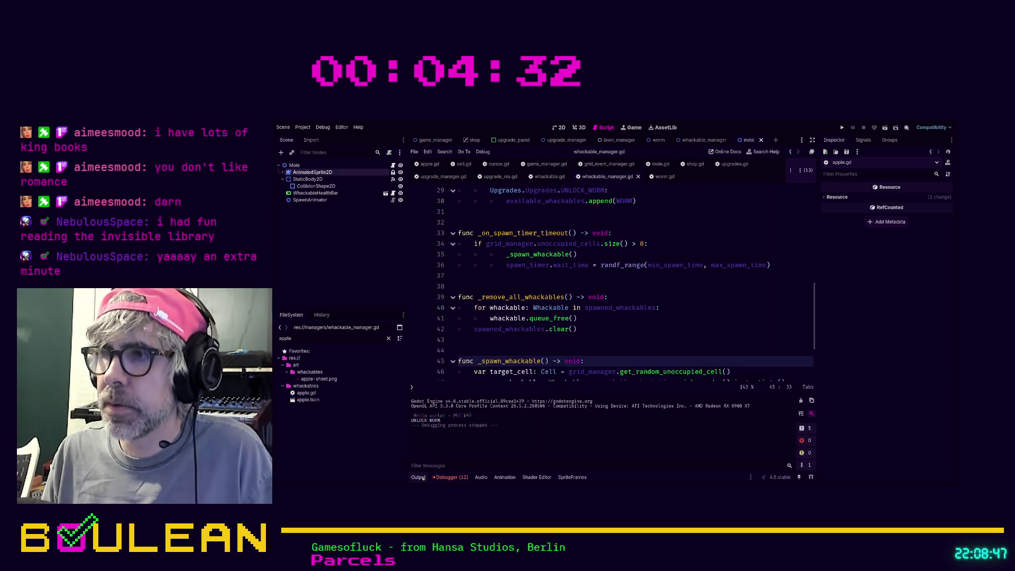
pyautogui.click(429, 165)
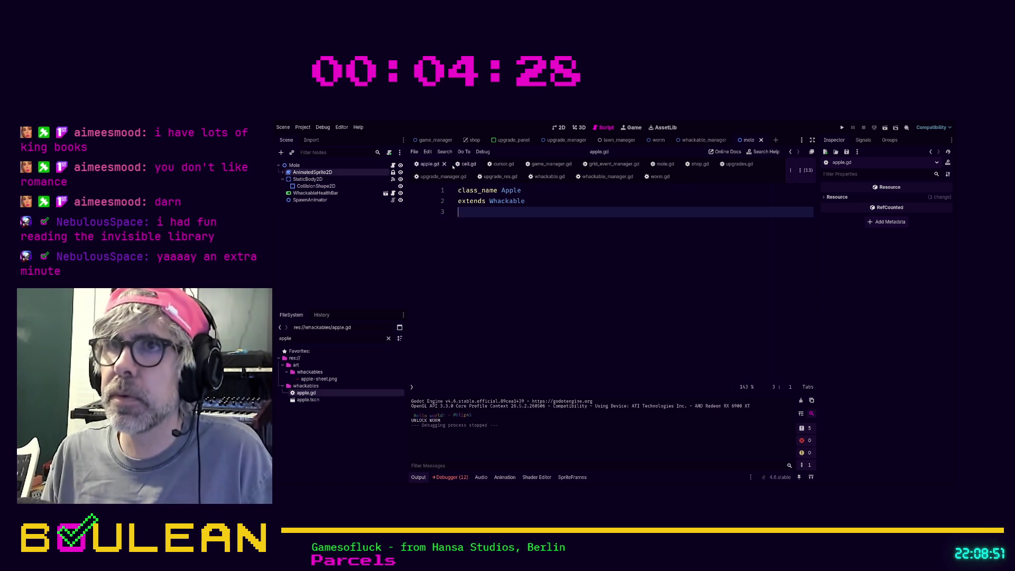
# In cell.gd, underscore-prefix the unused whackable and viewport parameters flagged in the warnings list
pyautogui.click(465, 164)
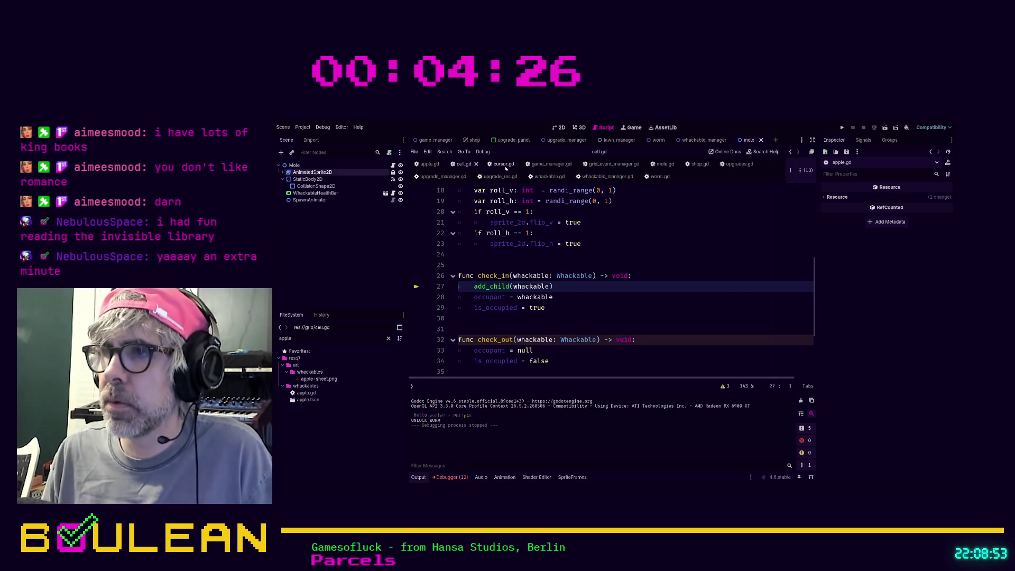
pyautogui.click(724, 387)
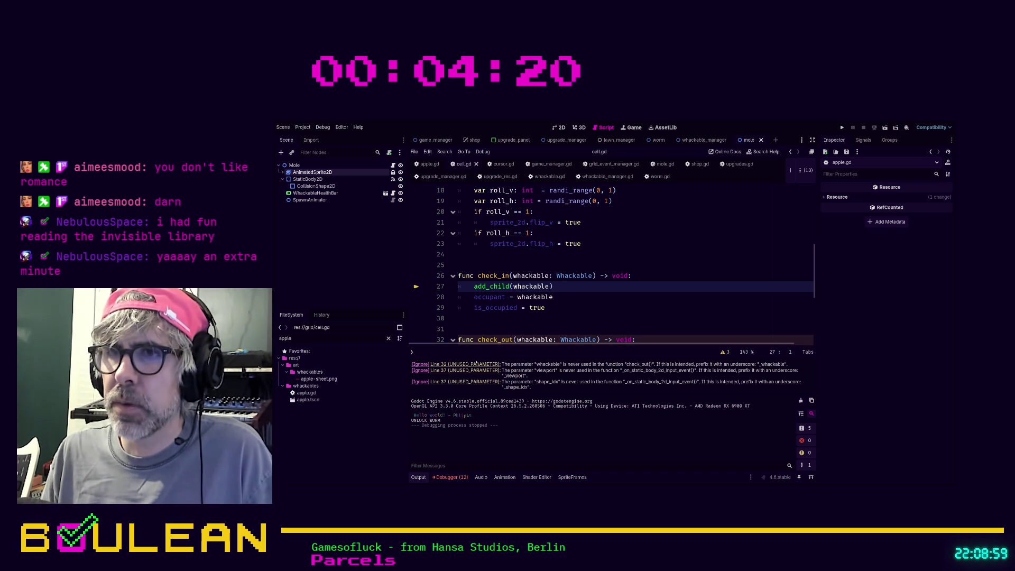
pyautogui.click(478, 364)
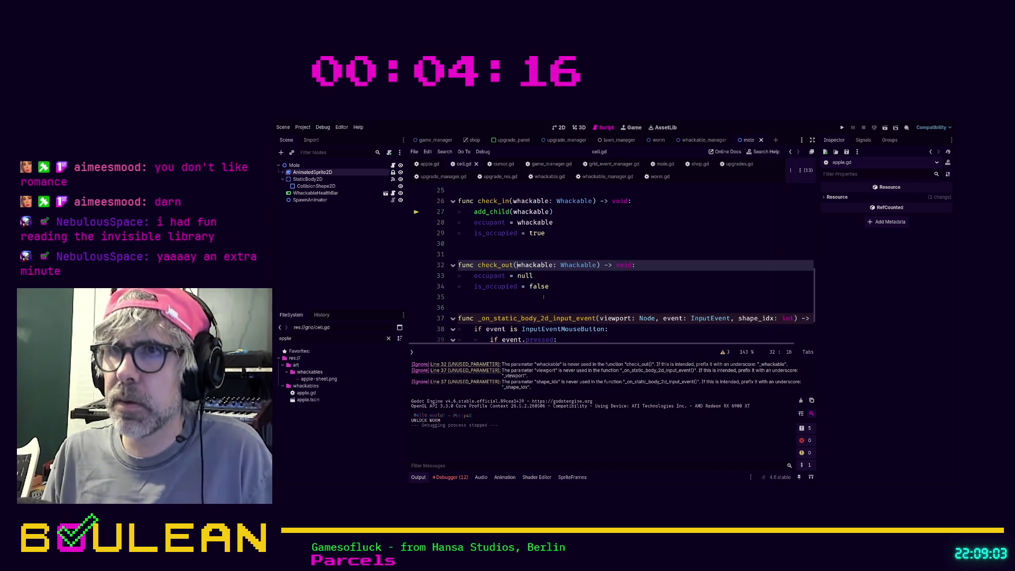
pyautogui.click(517, 265)
pyautogui.write('_')
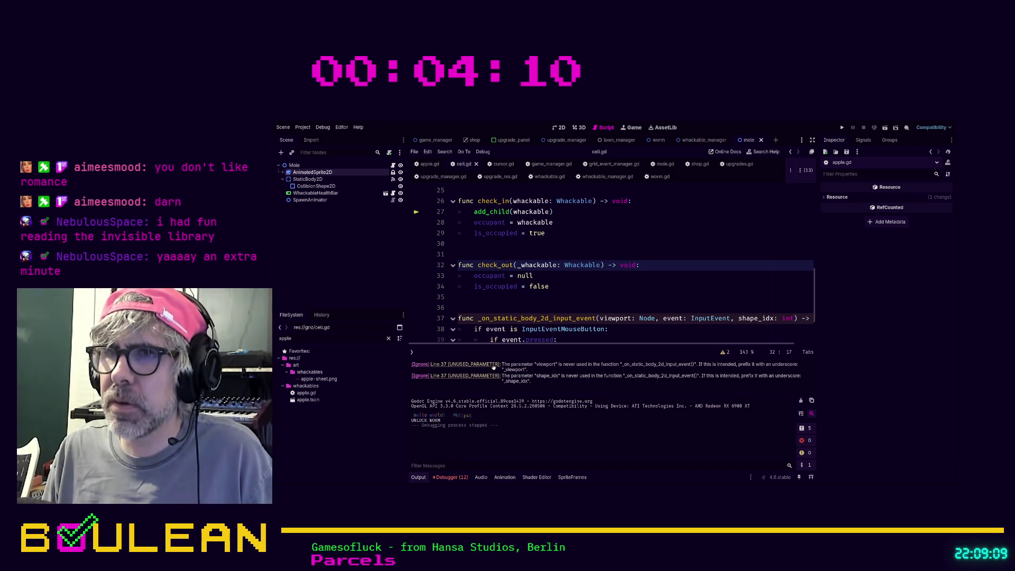
pyautogui.click(494, 366)
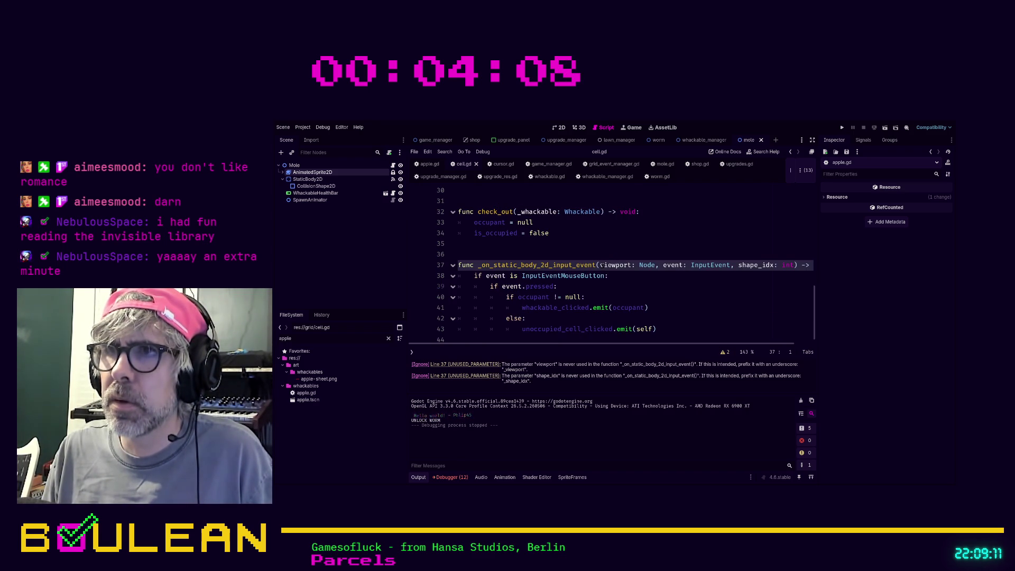
pyautogui.write('_')
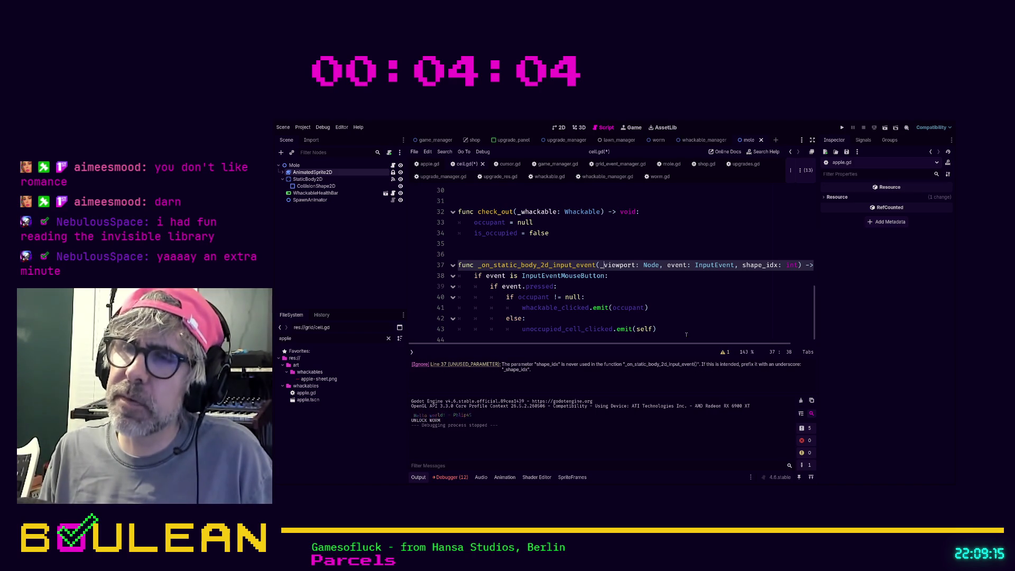
# Add a TODO comment about the LostSleepGames approach above the input handler's if statement
pyautogui.moveTo(658, 328)
pyautogui.mouseDown()
pyautogui.moveTo(582, 286)
pyautogui.moveTo(459, 259)
pyautogui.mouseUp()
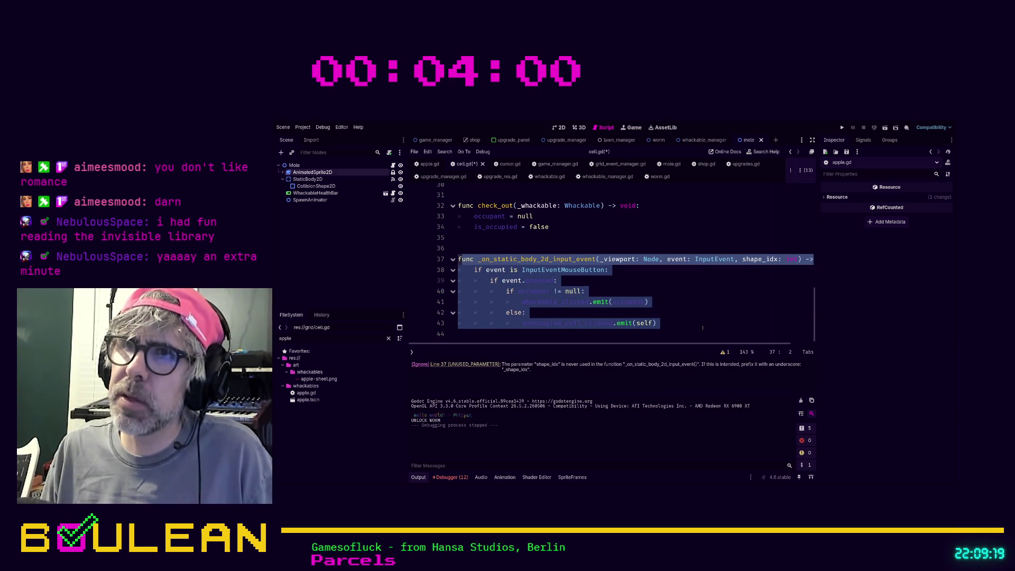
pyautogui.click(702, 328)
pyautogui.click(474, 270)
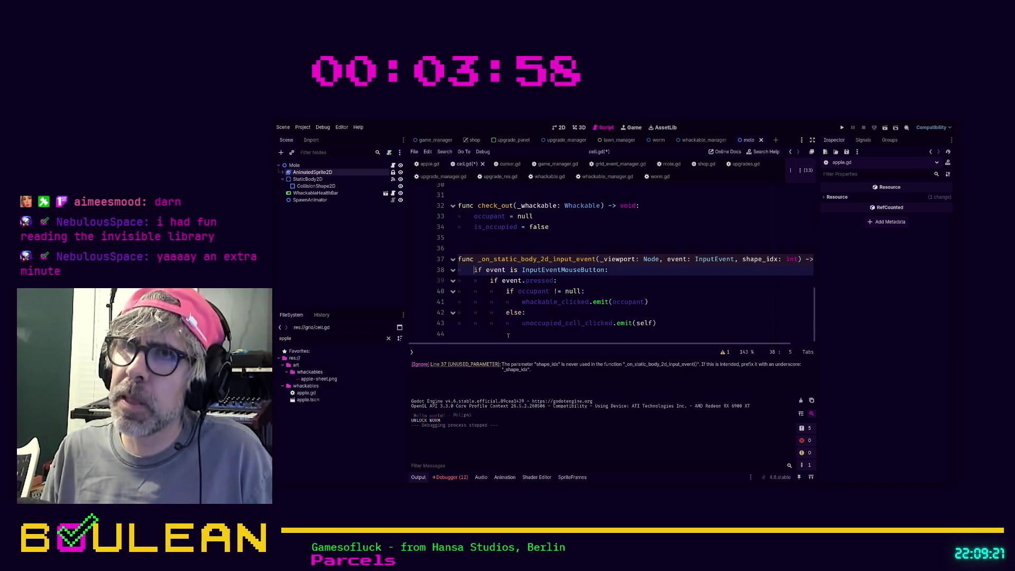
pyautogui.press('Return')
pyautogui.press('Up')
pyautogui.write('#')
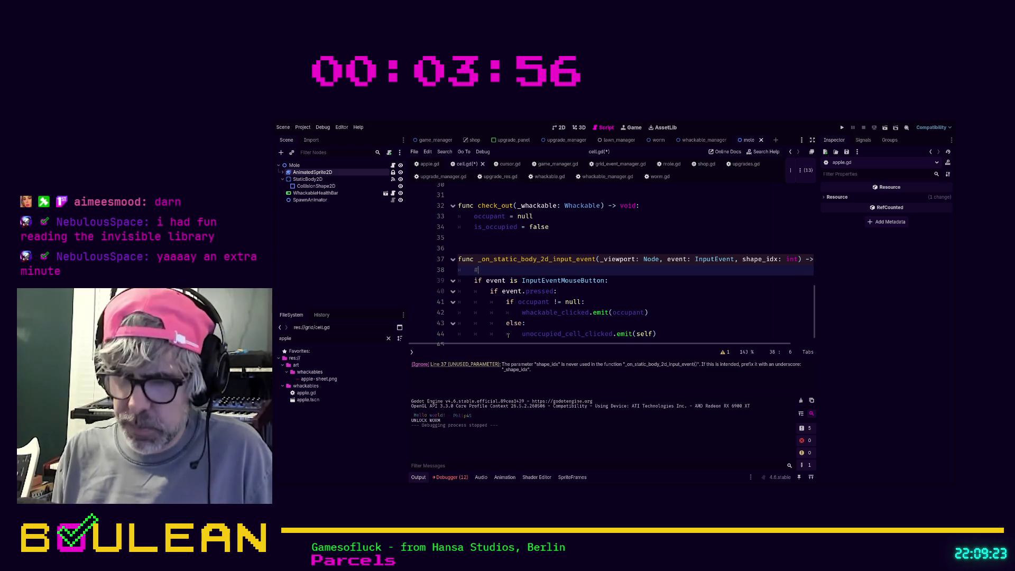
pyautogui.write(' TODO Look')
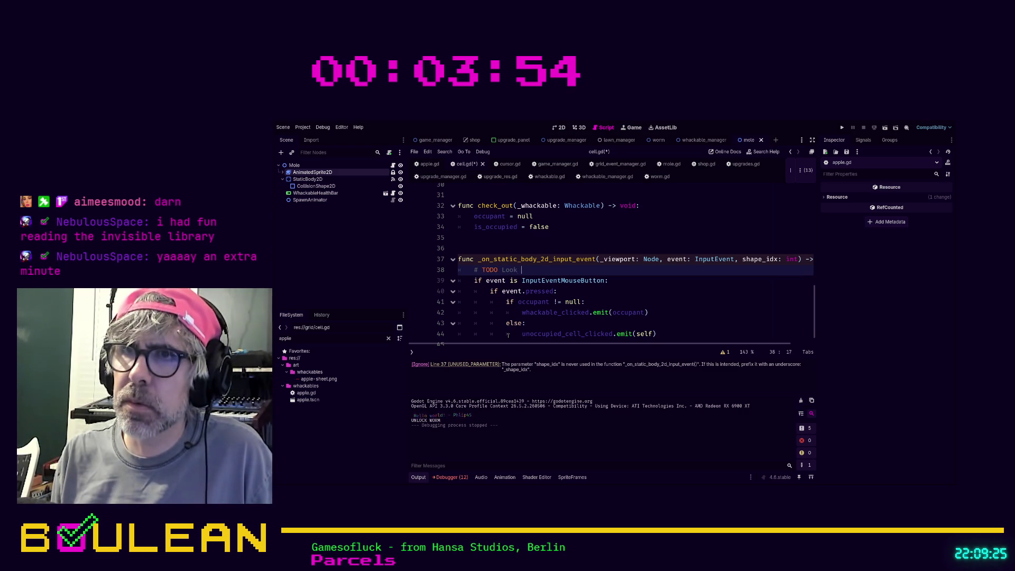
pyautogui.write('into doing this t')
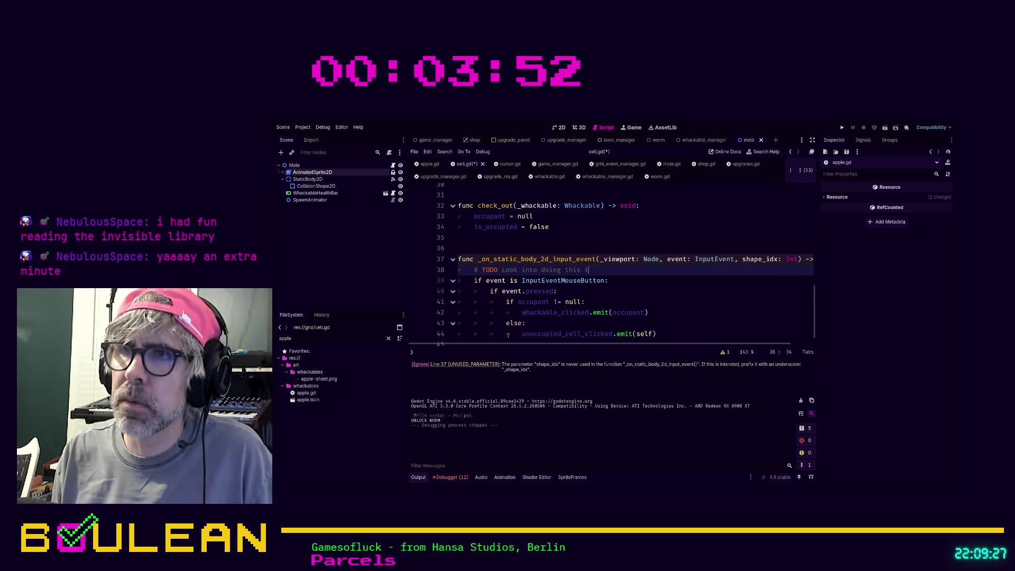
pyautogui.write('he LostSleepG')
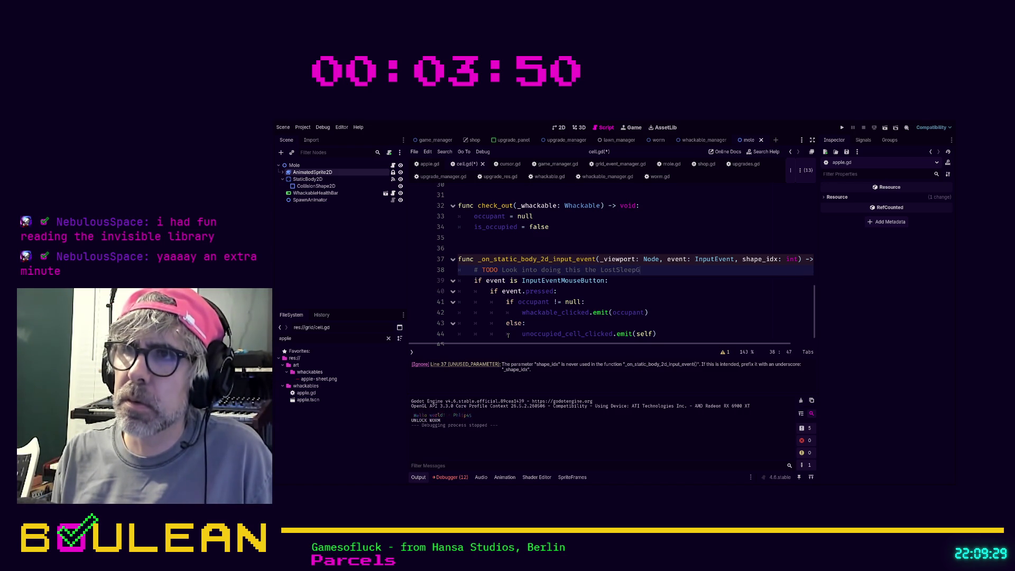
pyautogui.write('ames way ')
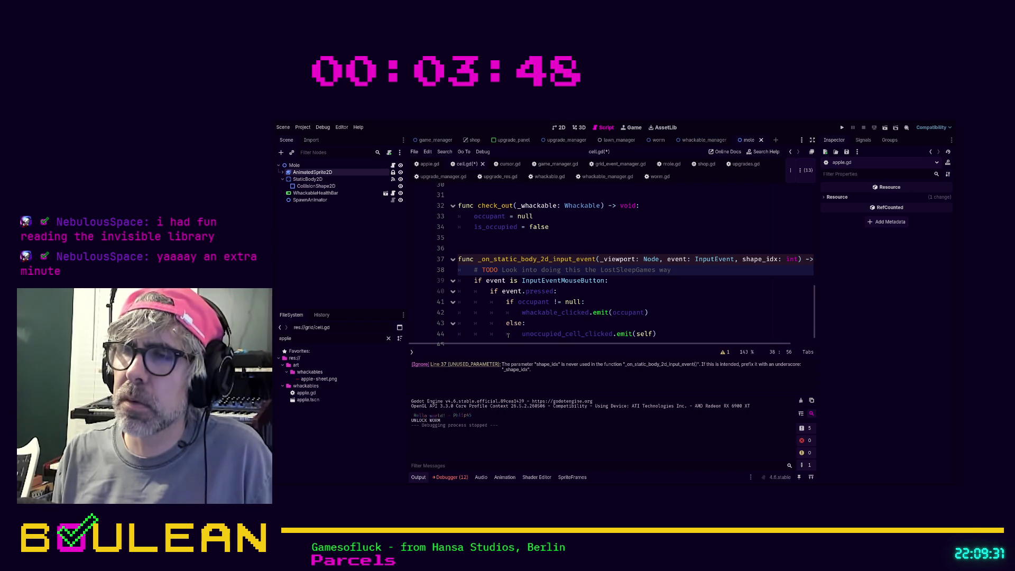
pyautogui.write('like we d')
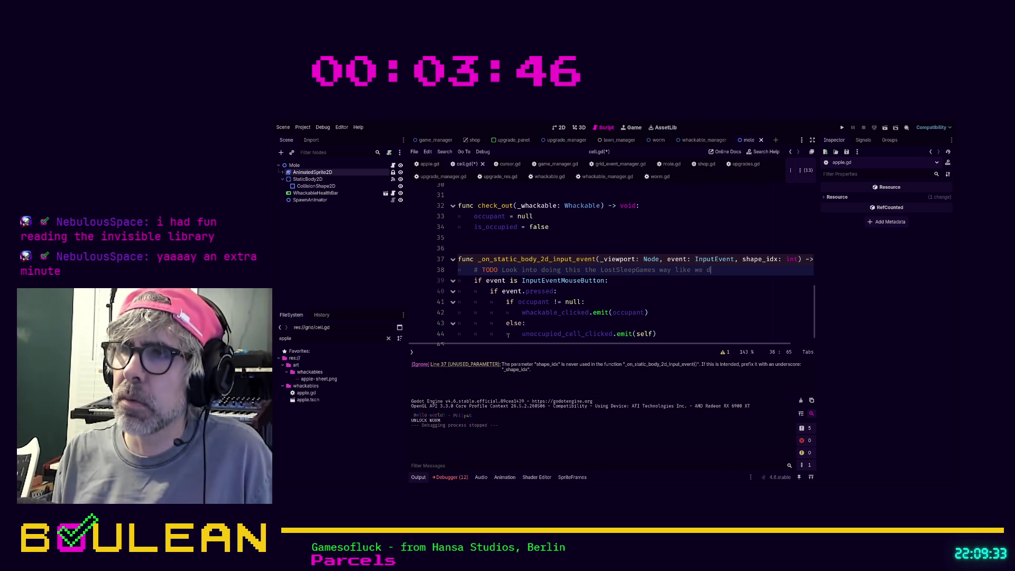
pyautogui.write('o with the Upgra')
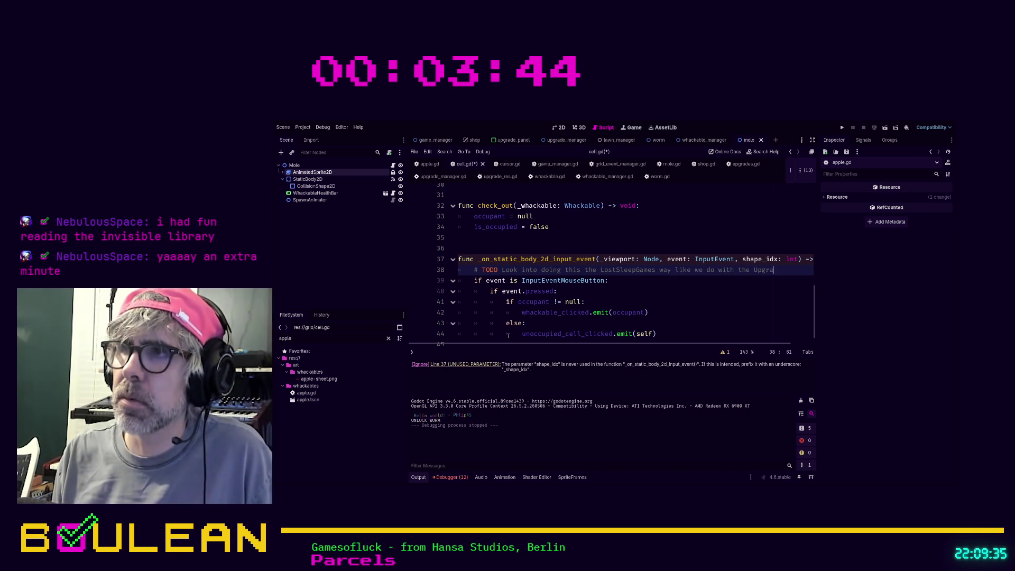
pyautogui.write('deContainers')
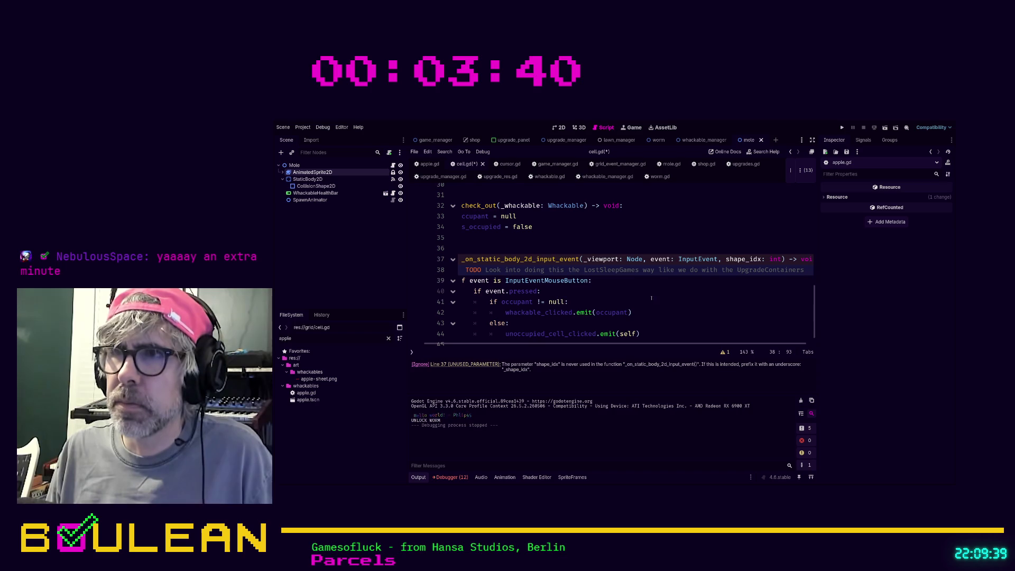
# Rename shape_idx to _shape_idx and save cell.gd
pyautogui.click(731, 259)
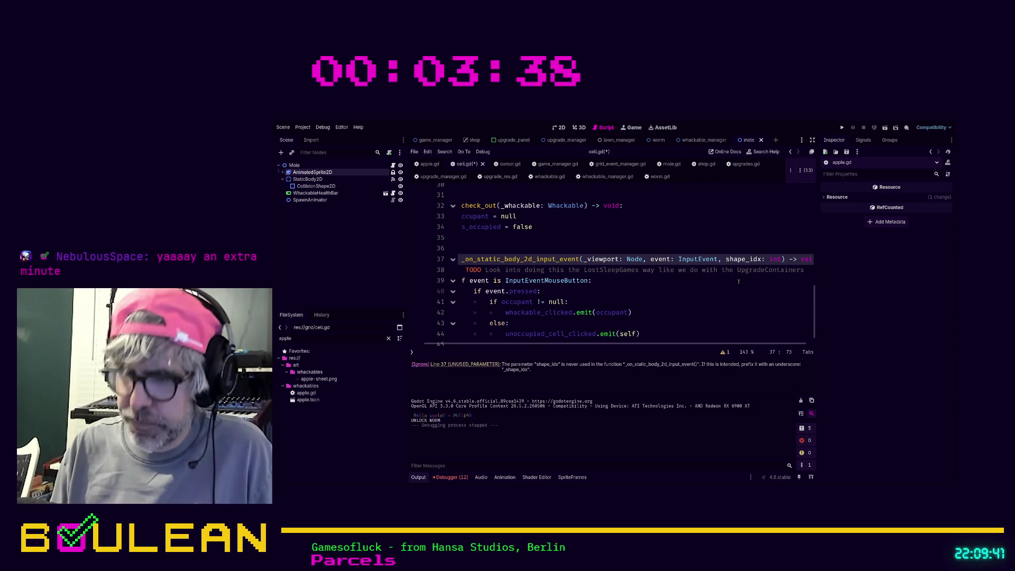
pyautogui.write('_')
pyautogui.hotkey('ctrl', 's')
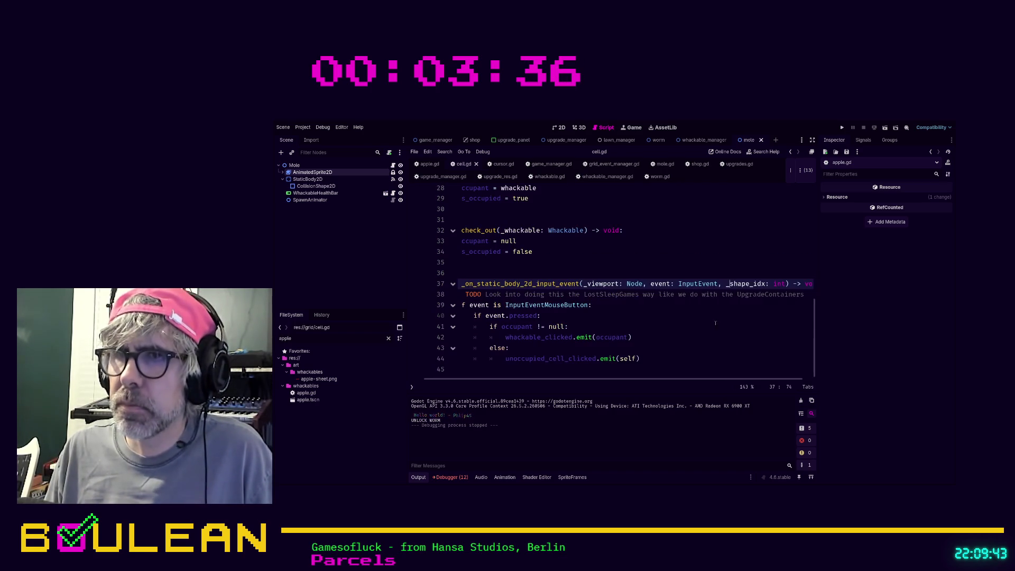
pyautogui.click(715, 326)
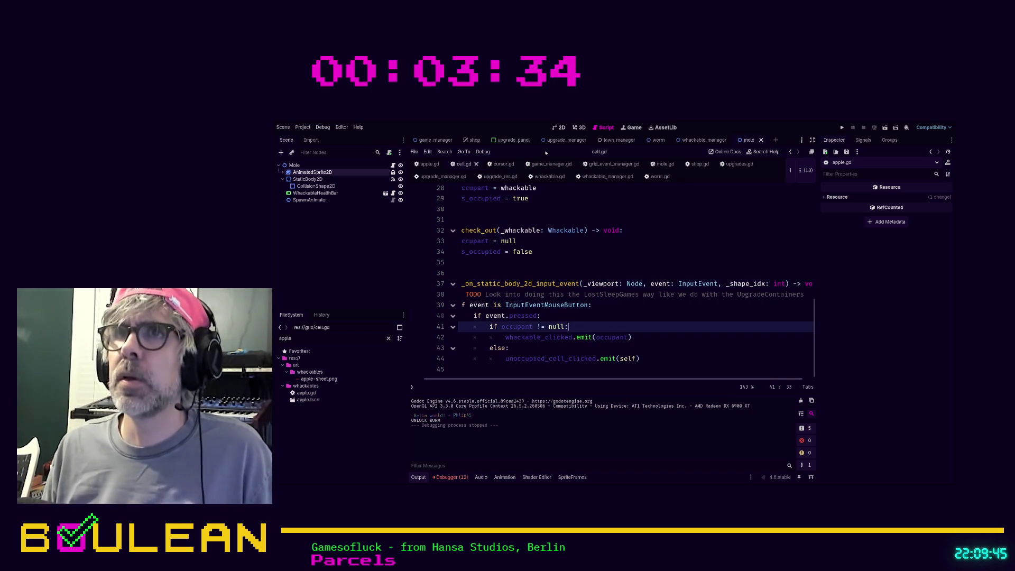
# Change game_manager.gd's _process parameter delta to _delta, then view grid_event_manager.gd
pyautogui.click(498, 165)
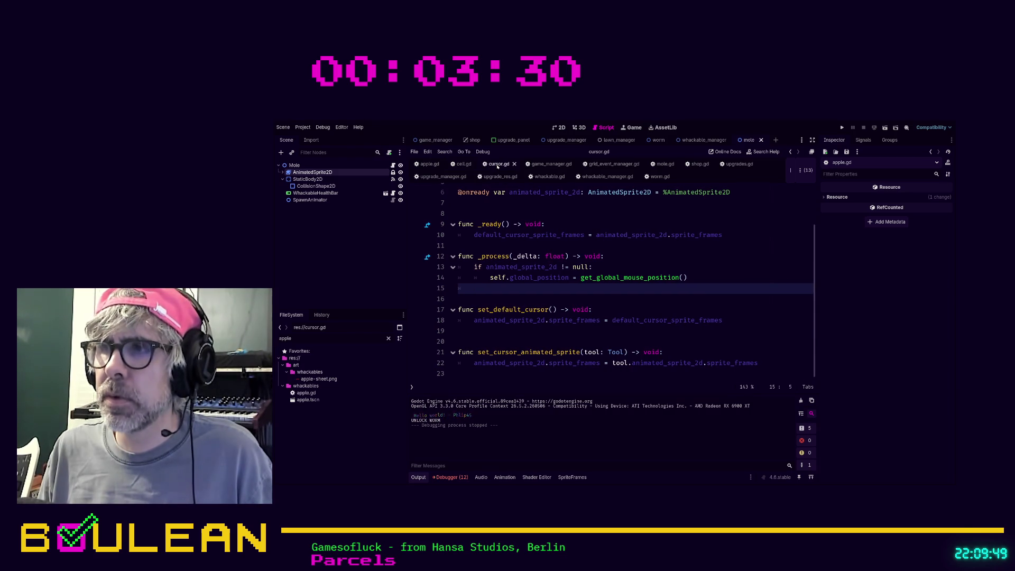
pyautogui.click(464, 164)
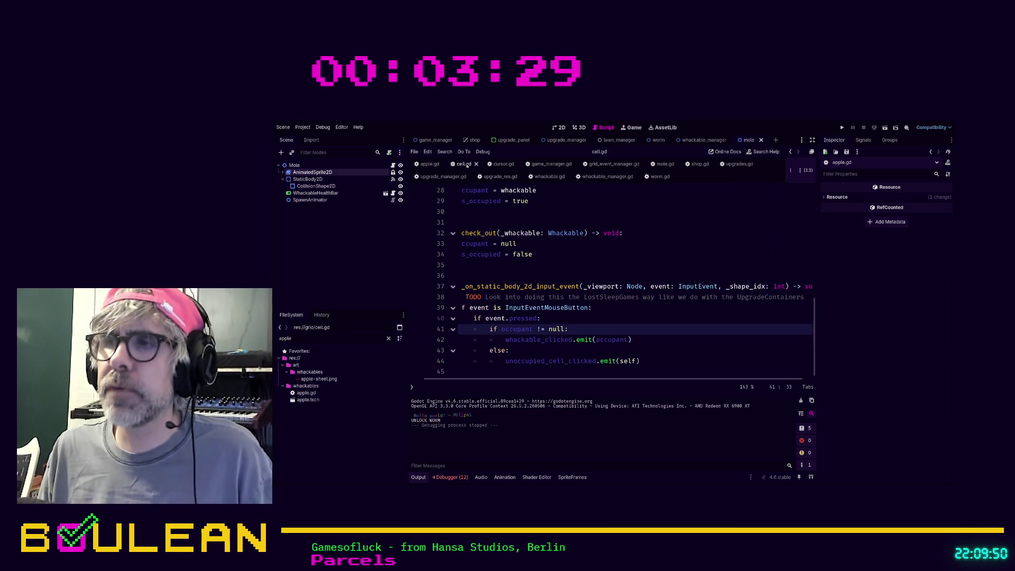
pyautogui.click(552, 166)
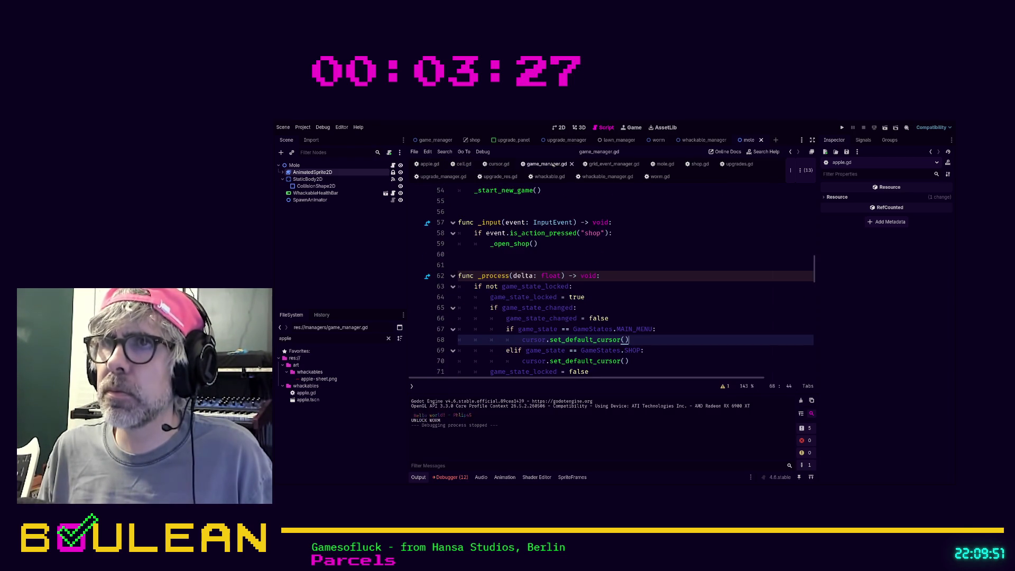
pyautogui.click(725, 388)
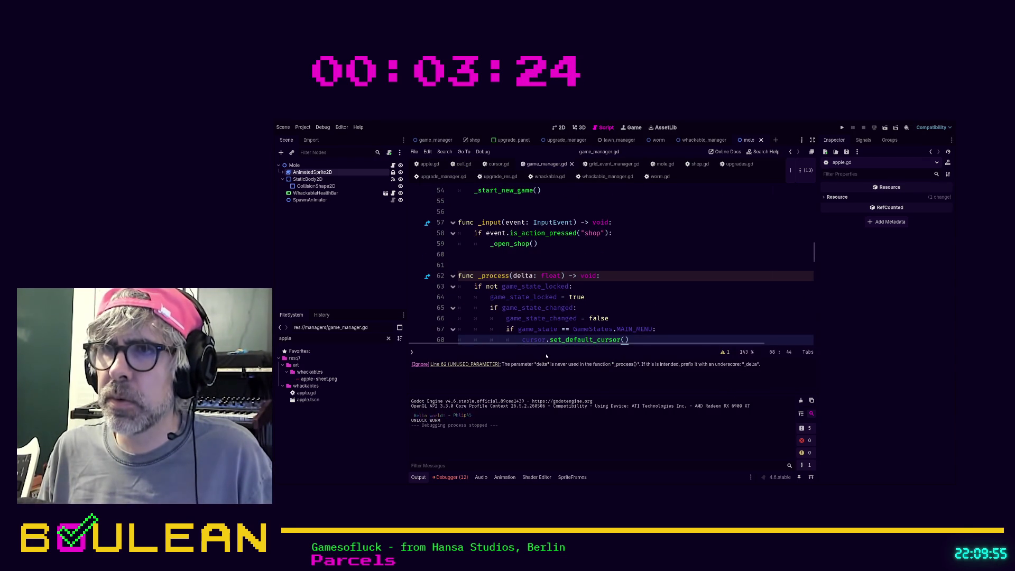
pyautogui.click(514, 276)
pyautogui.write('_')
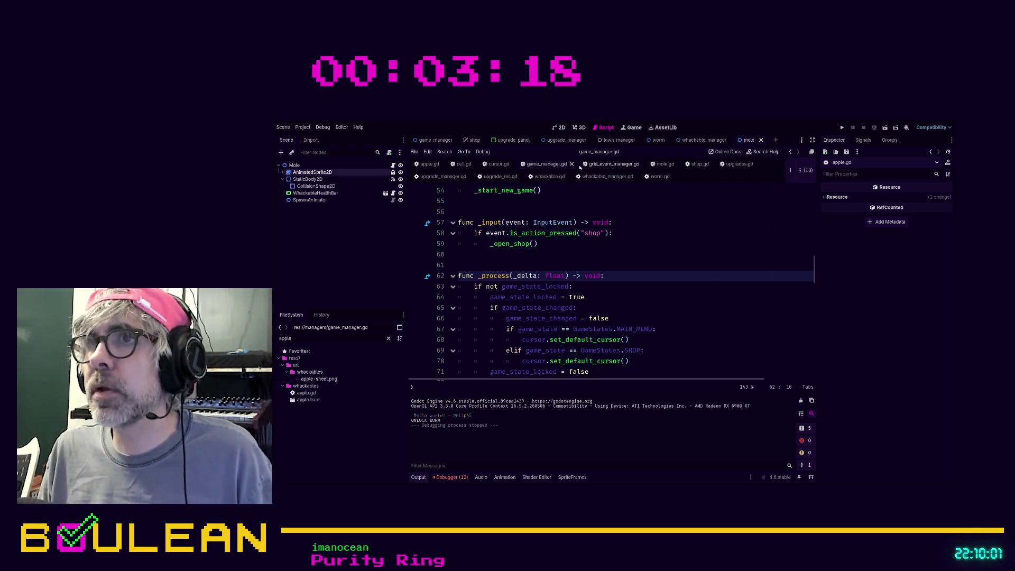
pyautogui.click(613, 165)
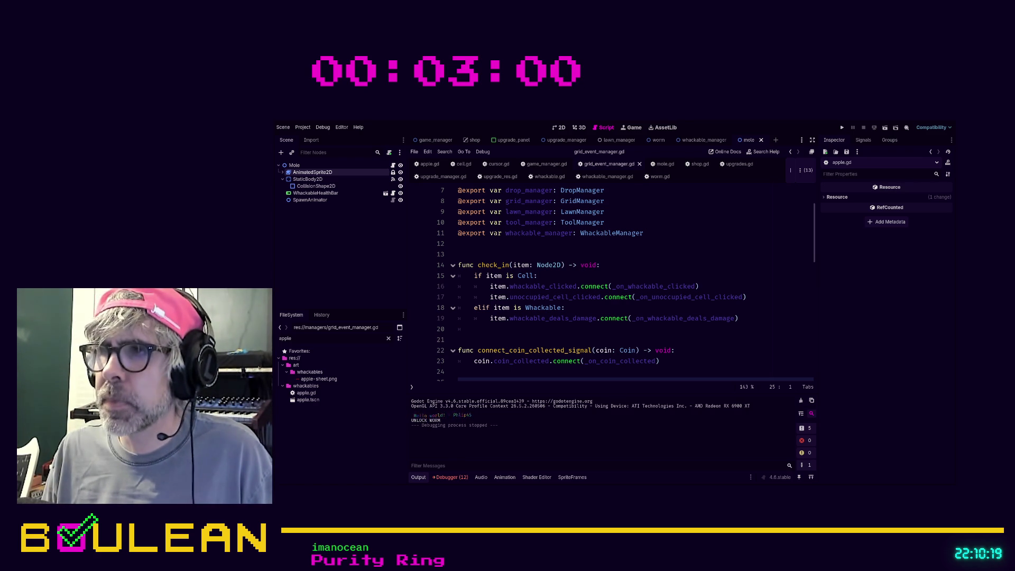
pyautogui.press('Up')
pyautogui.press('Up')
pyautogui.press('Up')
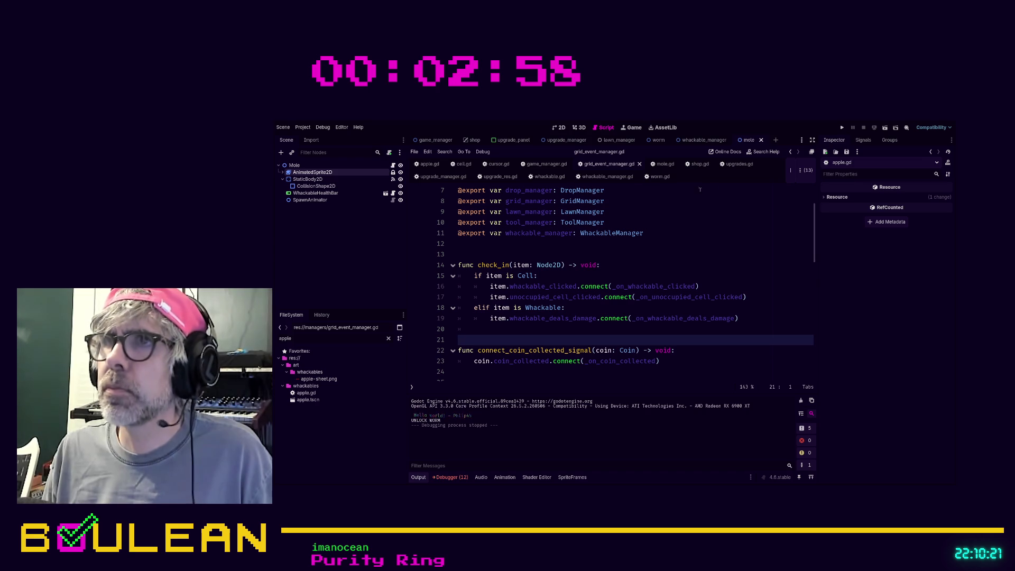
# Review mole.gd's warnings and the Mole root node's signals
pyautogui.click(660, 164)
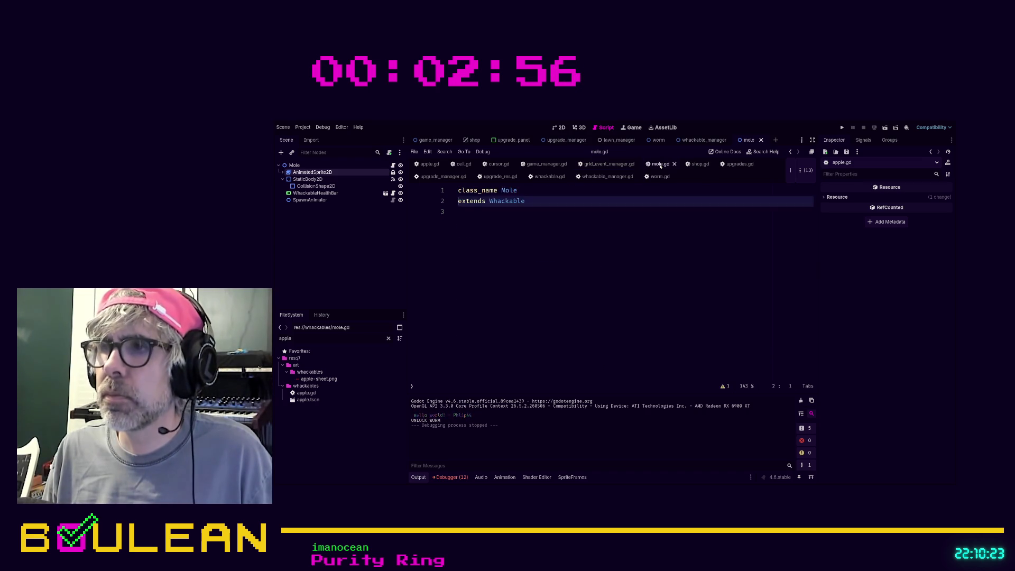
pyautogui.click(724, 386)
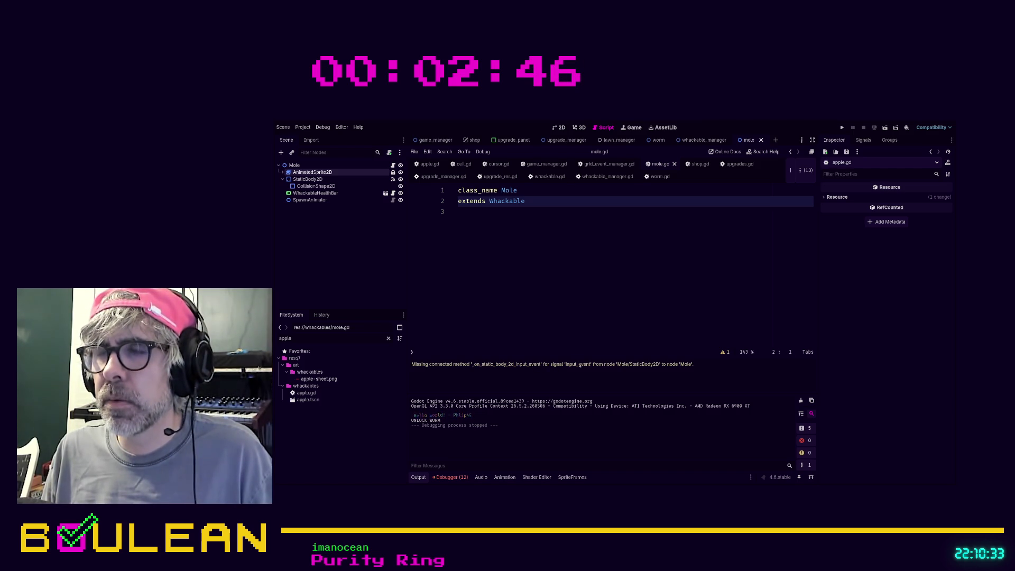
pyautogui.click(306, 167)
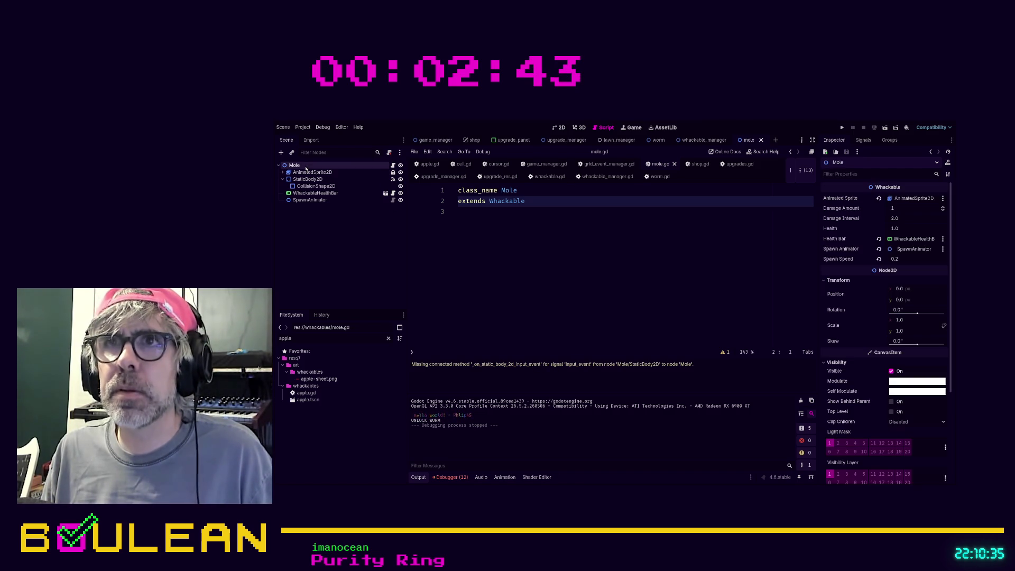
pyautogui.click(867, 140)
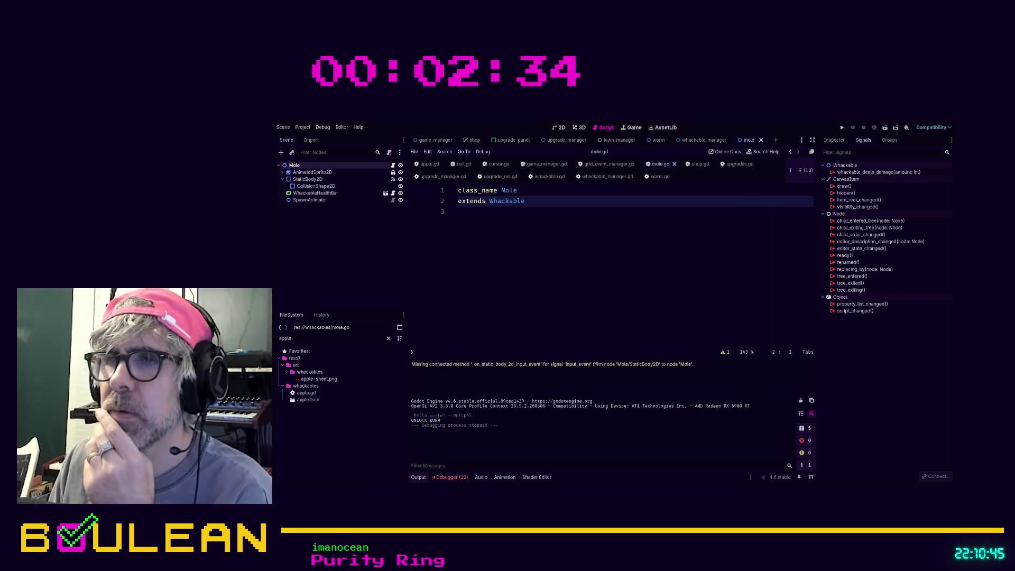
# Find StaticBody2D's input_event connection to _on_static_body_2d_input_event, then switch to whackable.gd
pyautogui.click(313, 172)
pyautogui.click(313, 179)
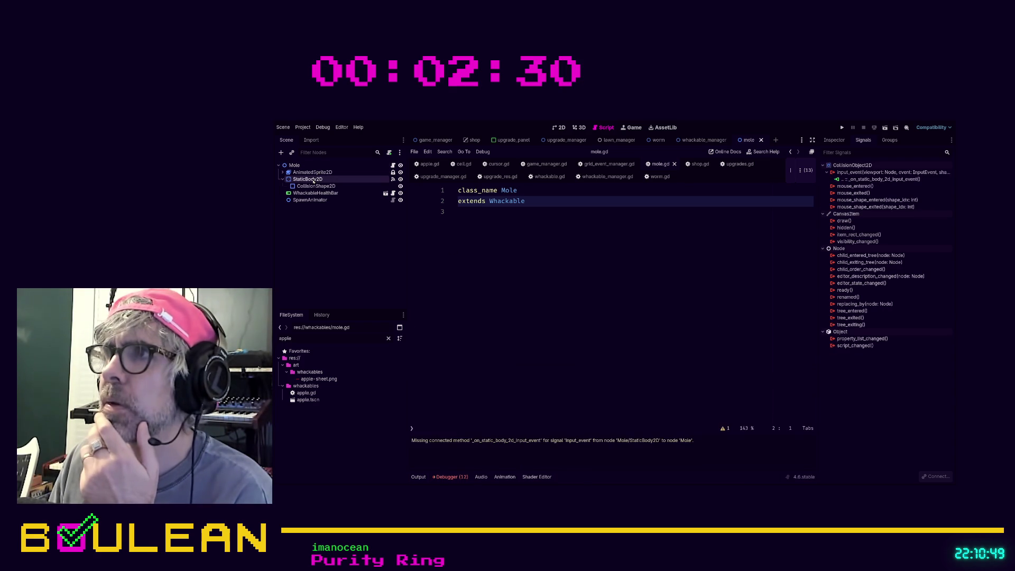
pyautogui.click(850, 181)
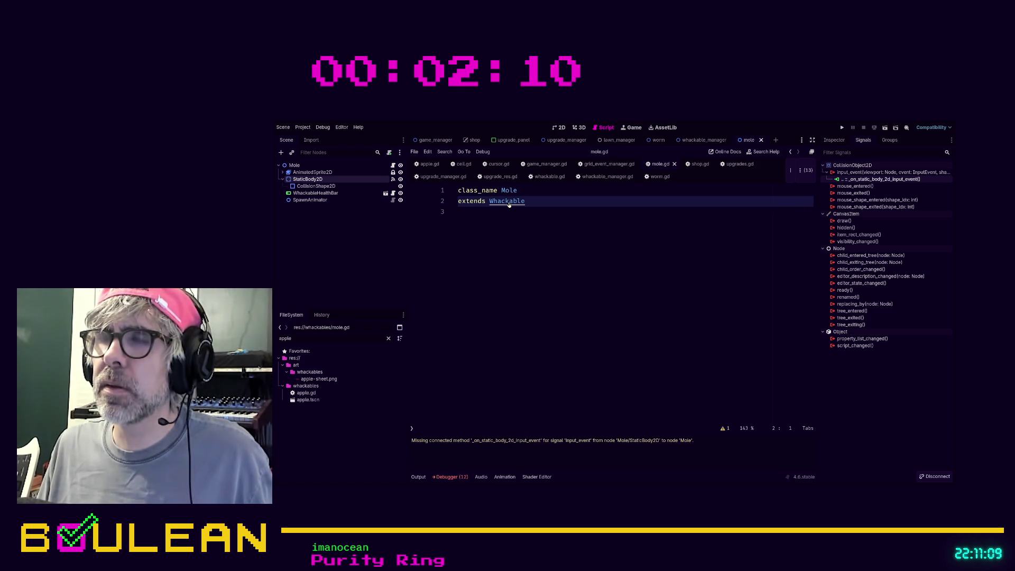
pyautogui.keyDown('ctrl'); pyautogui.click(508, 202); pyautogui.keyUp('ctrl')
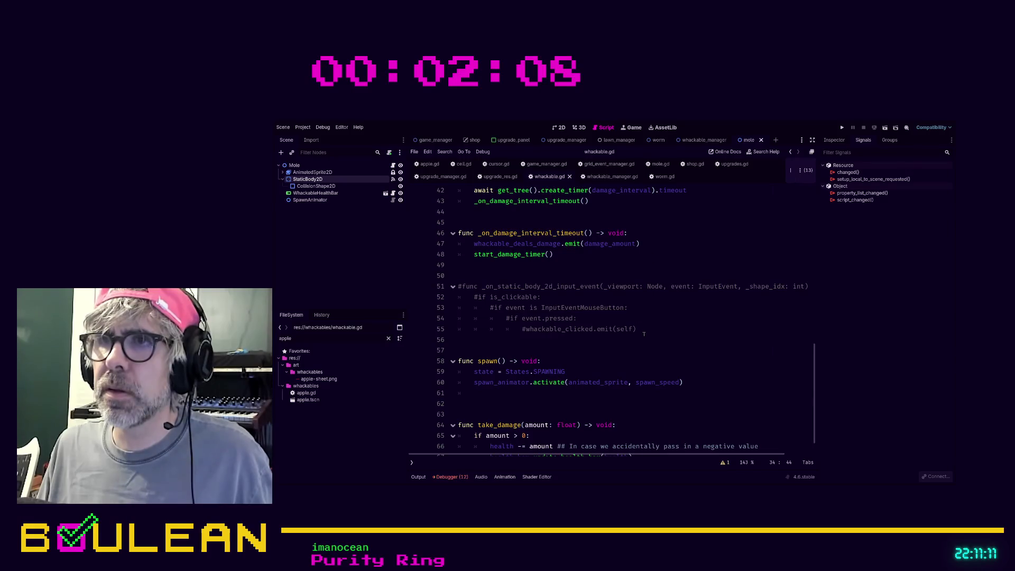
# Delete the commented-out _on_static_body_2d_input_event handler block from whackable.gd
pyautogui.moveTo(644, 334); pyautogui.dragTo(458, 264)
pyautogui.press('BackSpace')
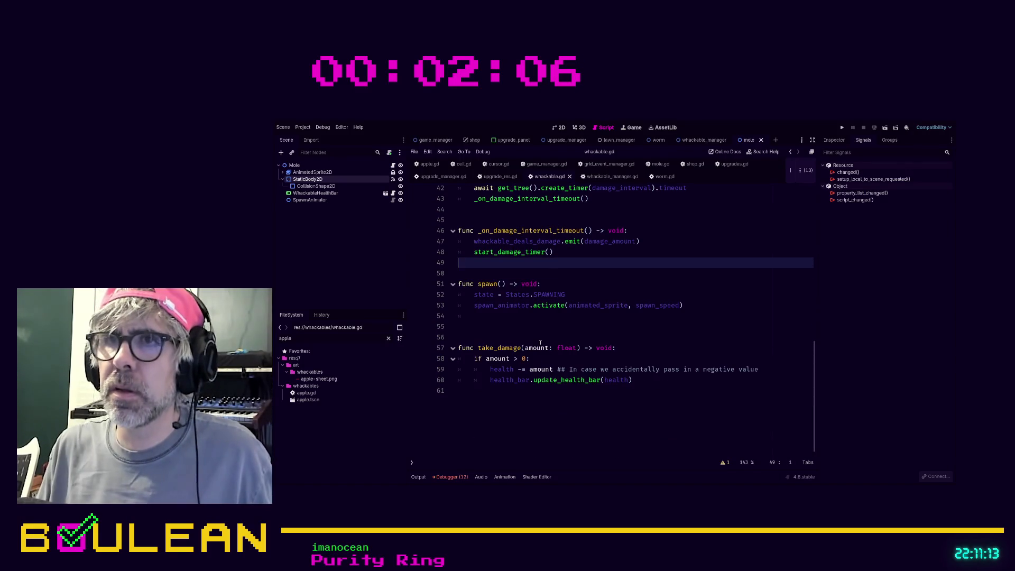
pyautogui.scroll(4, 544, 343)
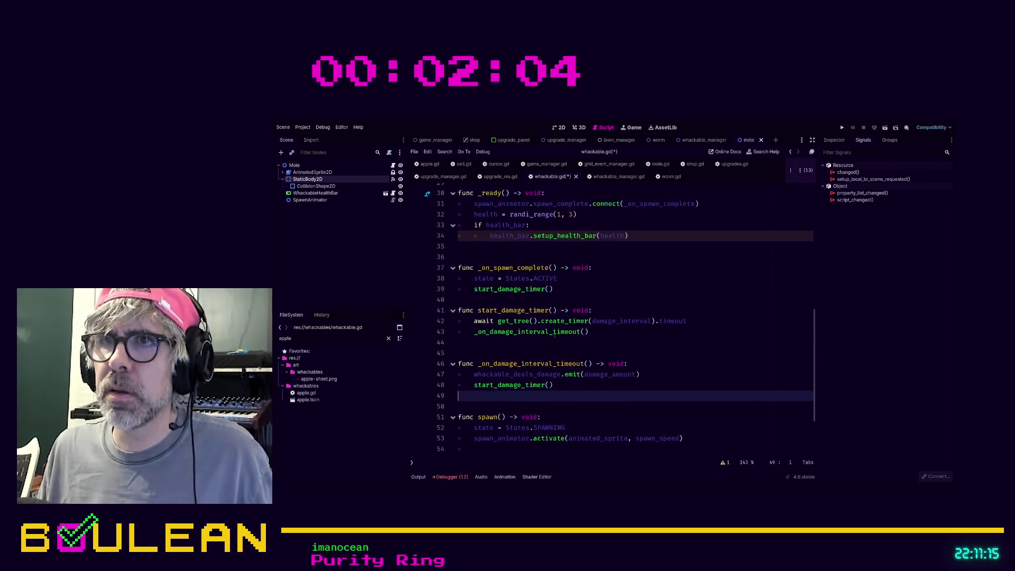
pyautogui.scroll(4, 555, 336)
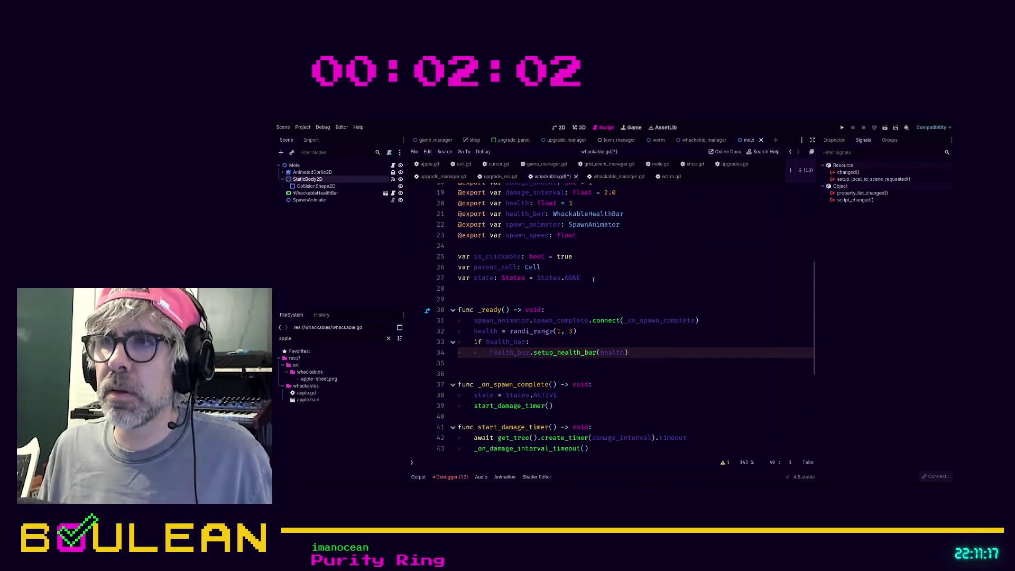
pyautogui.scroll(4, 594, 279)
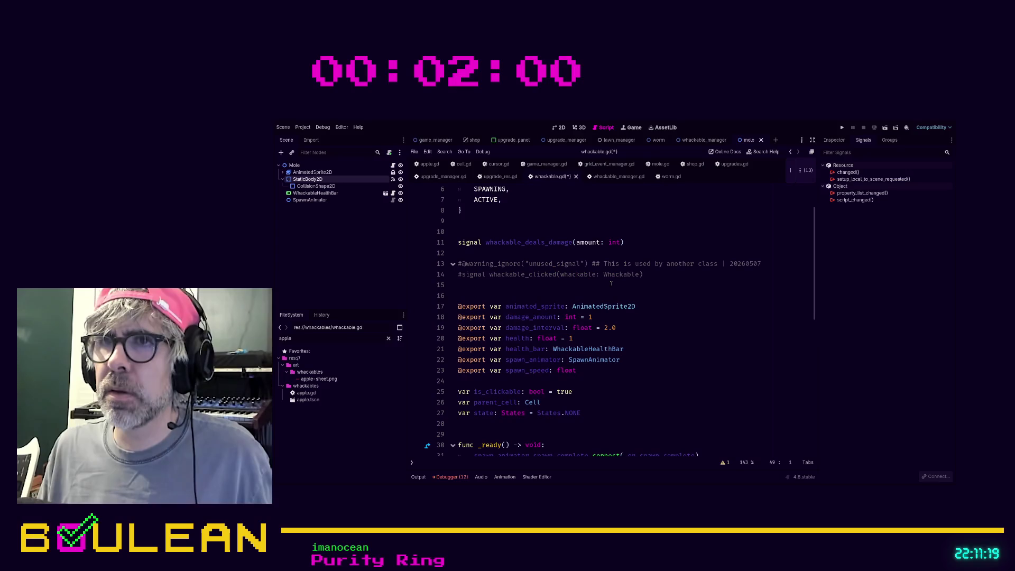
# Delete the commented warning-ignore and whackable_clicked signal lines, and save whackable.gd
pyautogui.moveTo(610, 284); pyautogui.dragTo(455, 260)
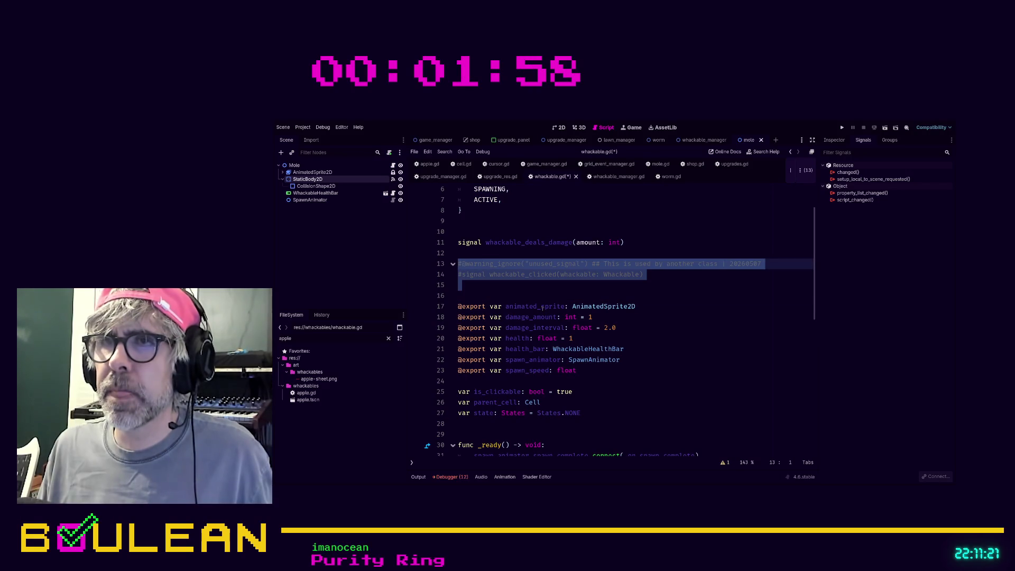
pyautogui.press('BackSpace')
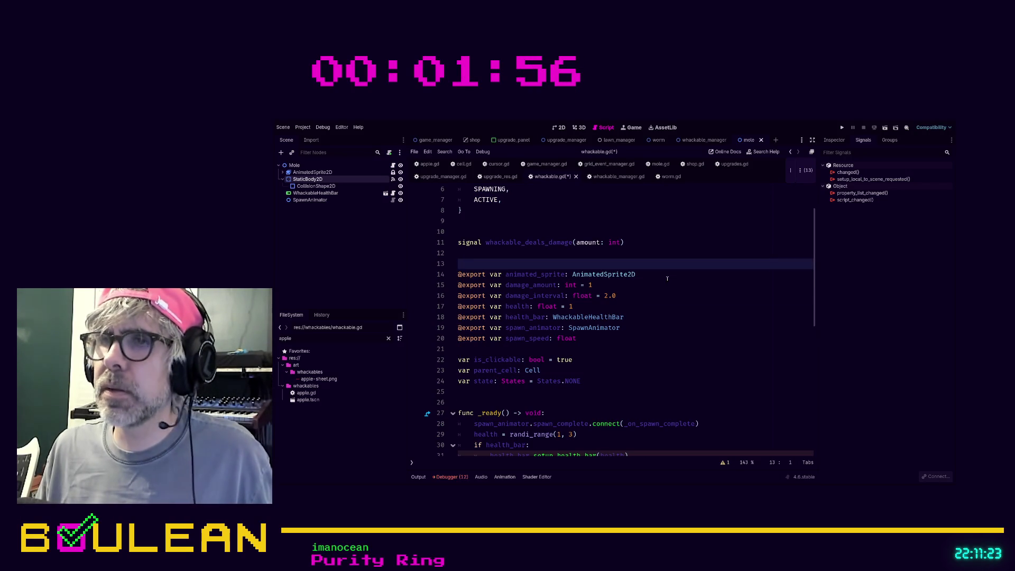
pyautogui.click(676, 276)
pyautogui.hotkey('ctrl', 's')
pyautogui.scroll(2, 672, 277)
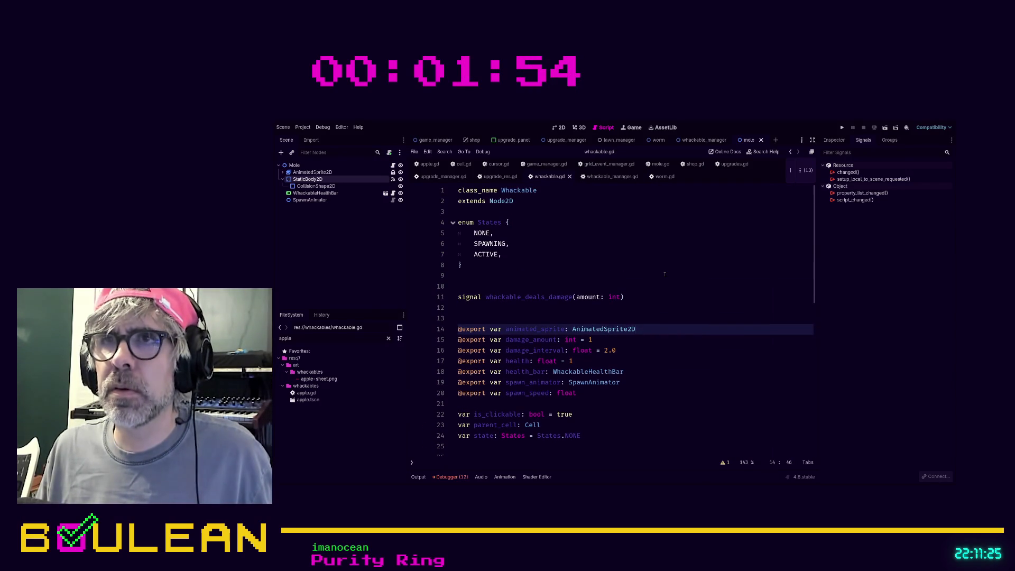
pyautogui.click(664, 274)
pyautogui.hotkey('ctrl', 'f')
# Search the script for 'connect', then show StaticBody2D's signal connections again
pyautogui.write('connect')
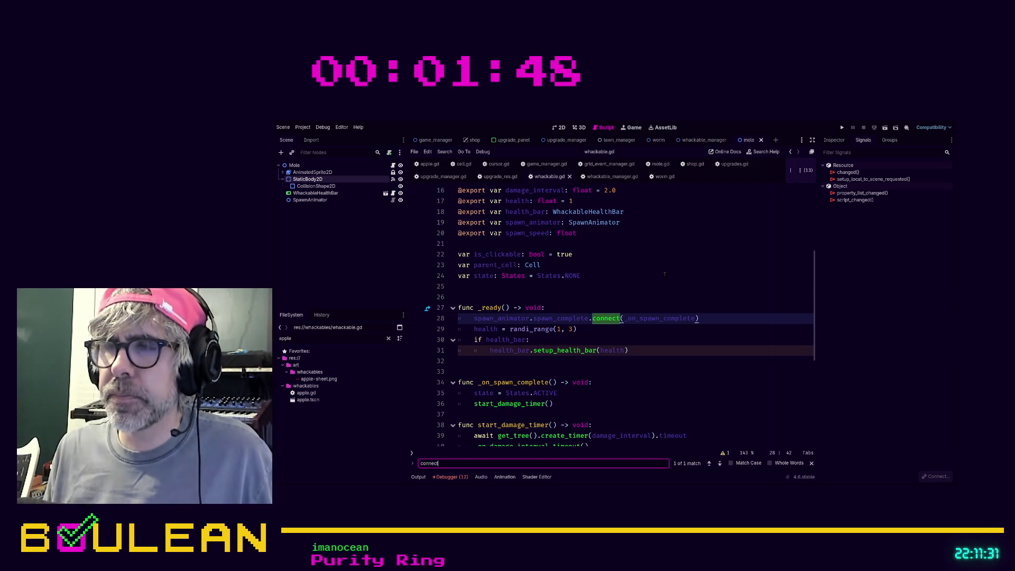
pyautogui.click(665, 274)
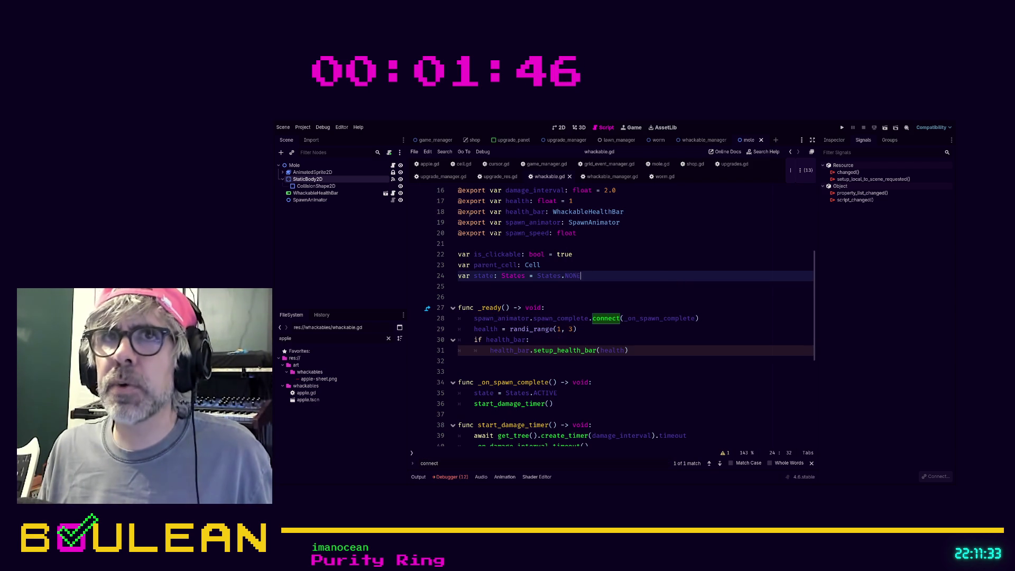
pyautogui.click(308, 179)
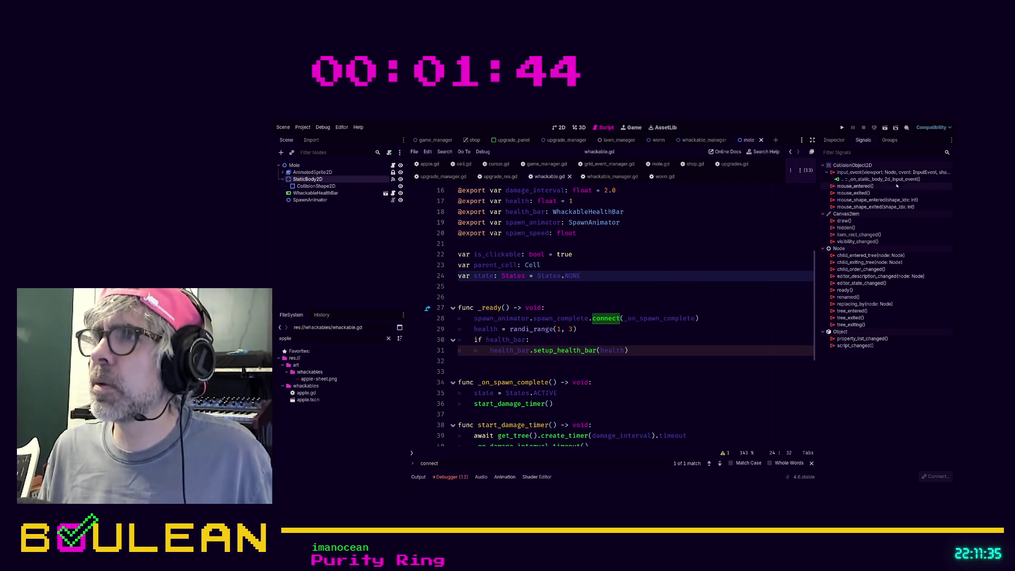
pyautogui.scroll(-6, 673, 279)
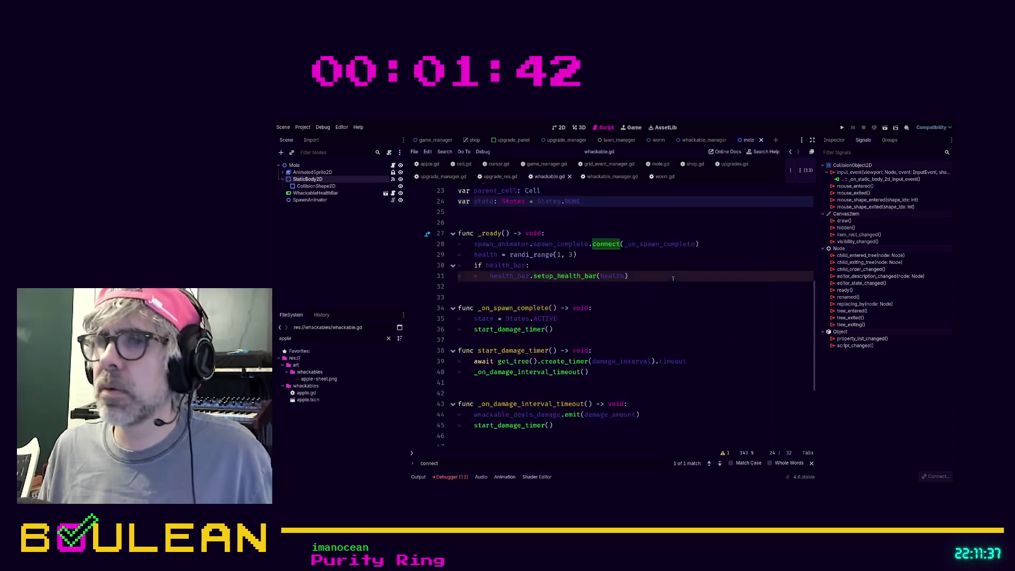
pyautogui.scroll(9, 673, 279)
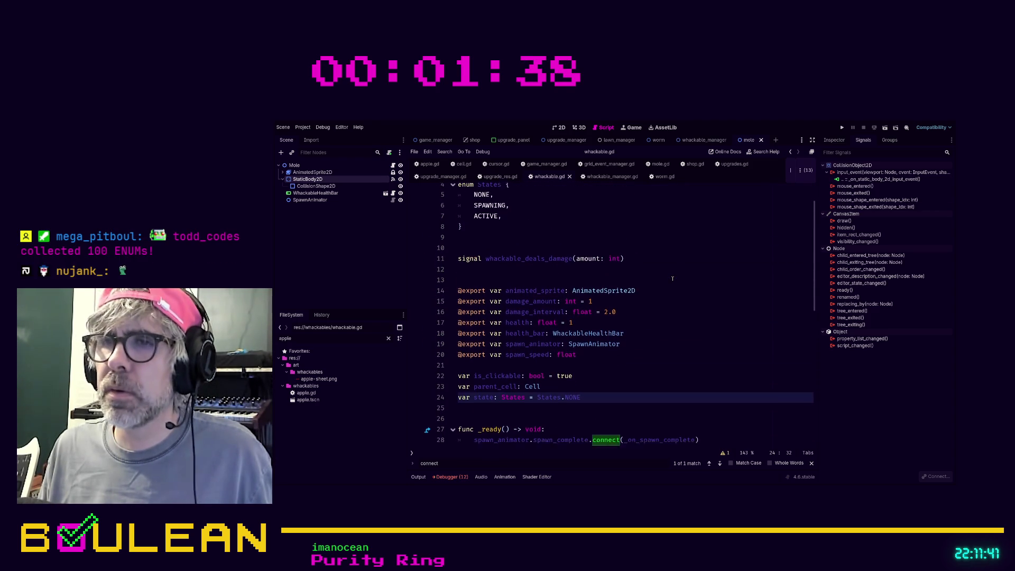
pyautogui.scroll(-2, 673, 279)
pyautogui.scroll(-4, 672, 279)
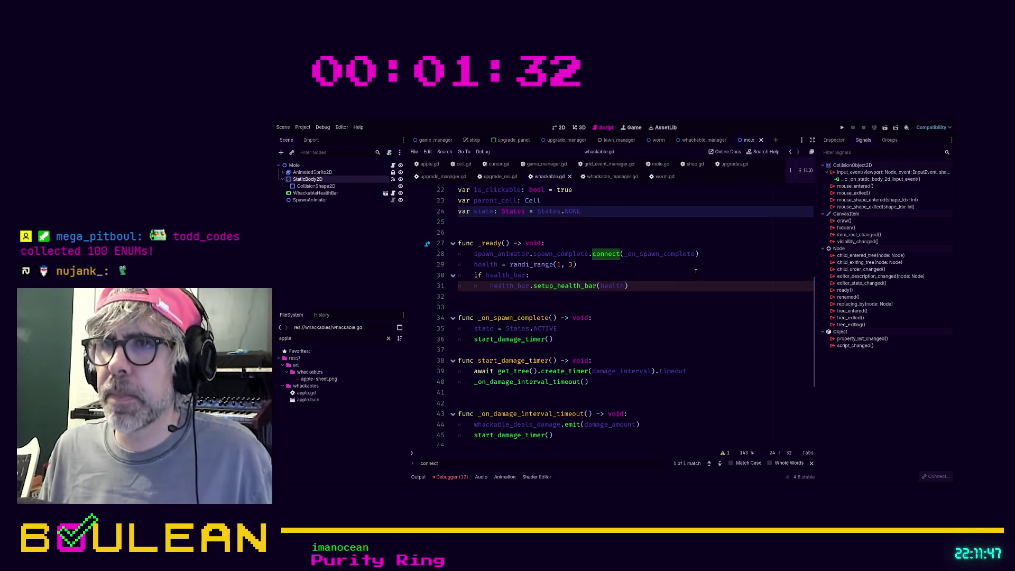
pyautogui.scroll(-4, 696, 272)
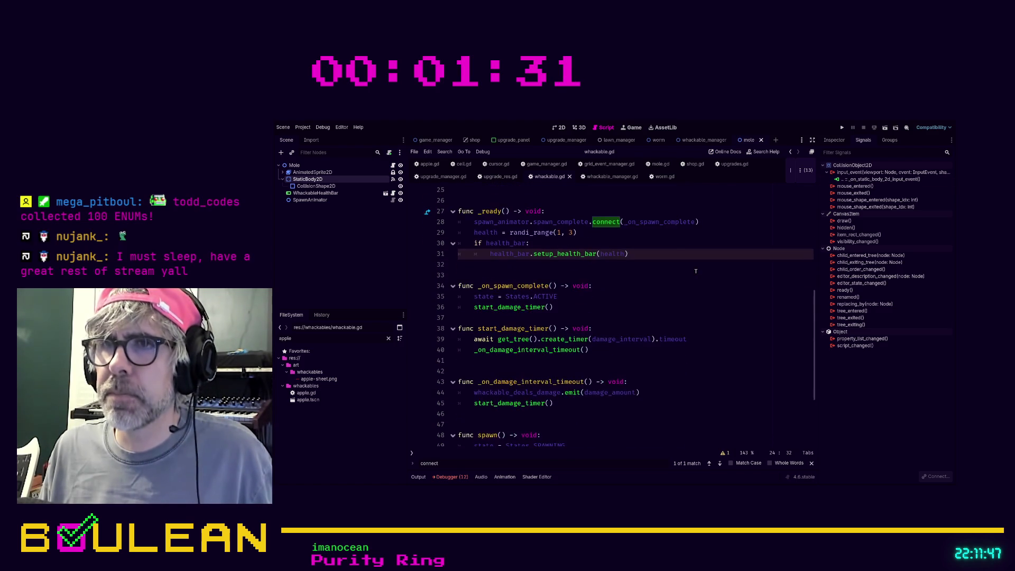
# Disconnect StaticBody2D's input_event signal from the missing _on_static_body_2d_input_event handler
pyautogui.click(862, 179)
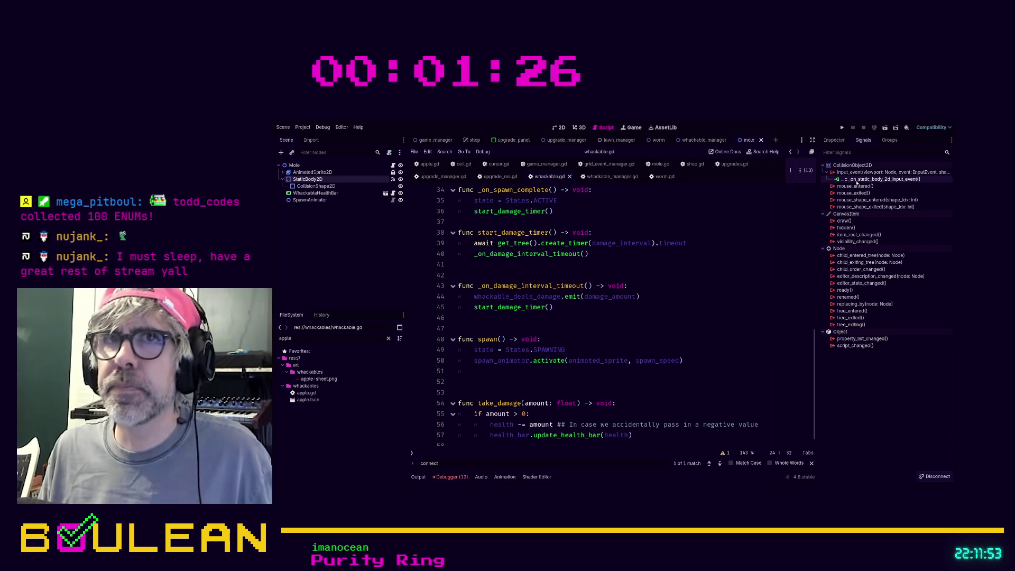
pyautogui.click(313, 172)
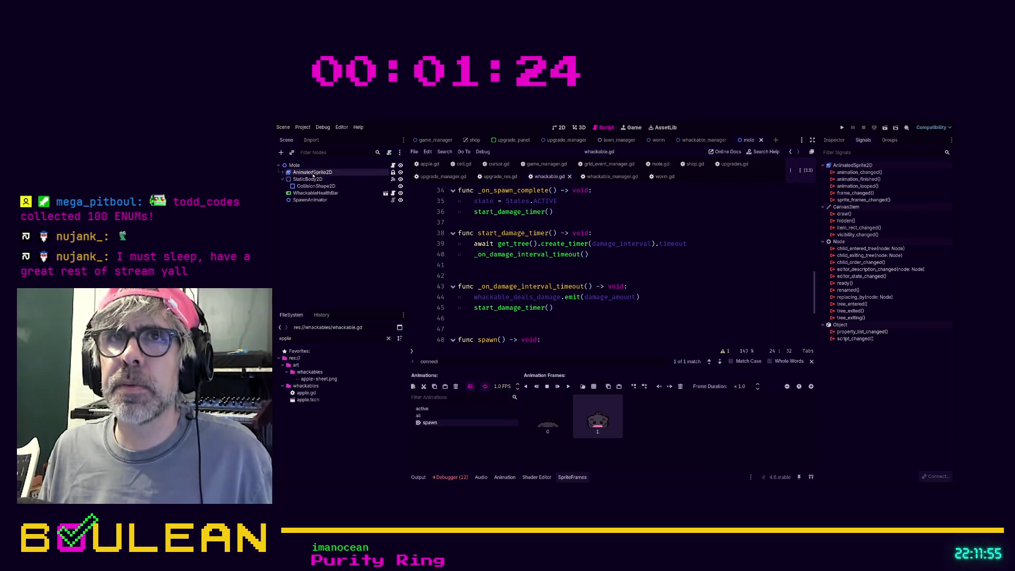
pyautogui.click(307, 179)
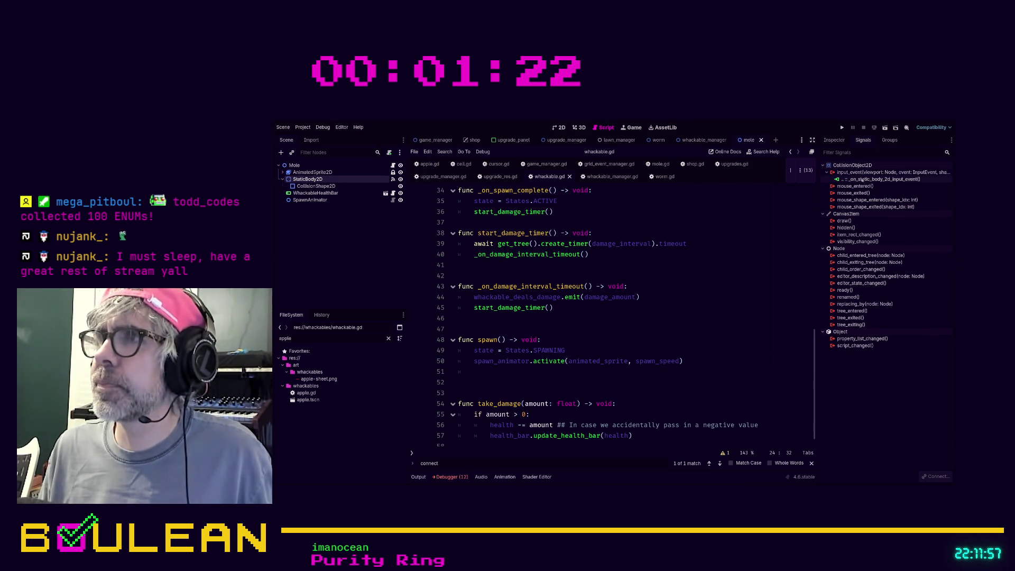
pyautogui.click(862, 180)
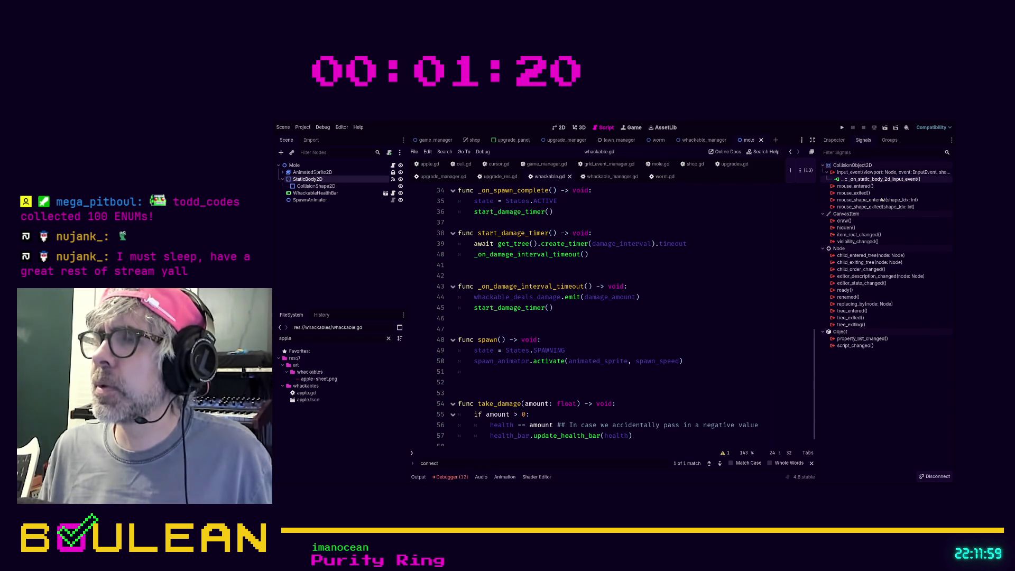
pyautogui.click(732, 248)
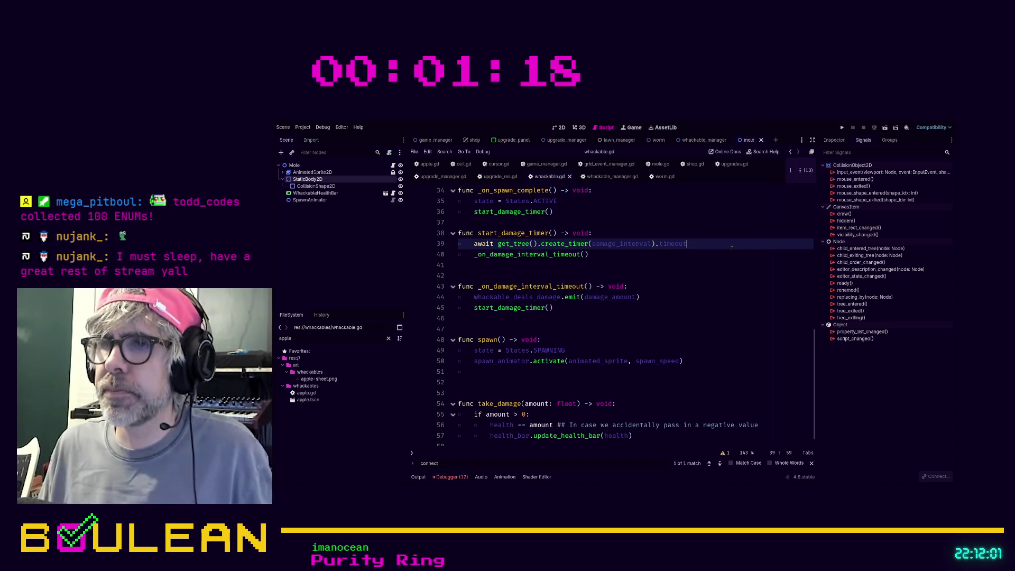
# Run the game, whack the top-right tile in the grid, then stop the run
pyautogui.press('F5')
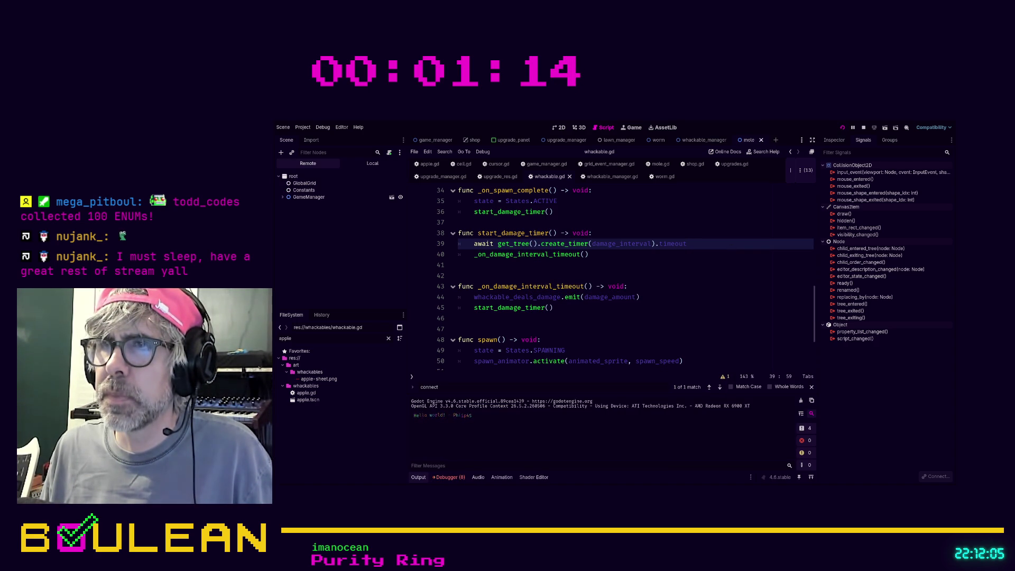
pyautogui.press('F5')
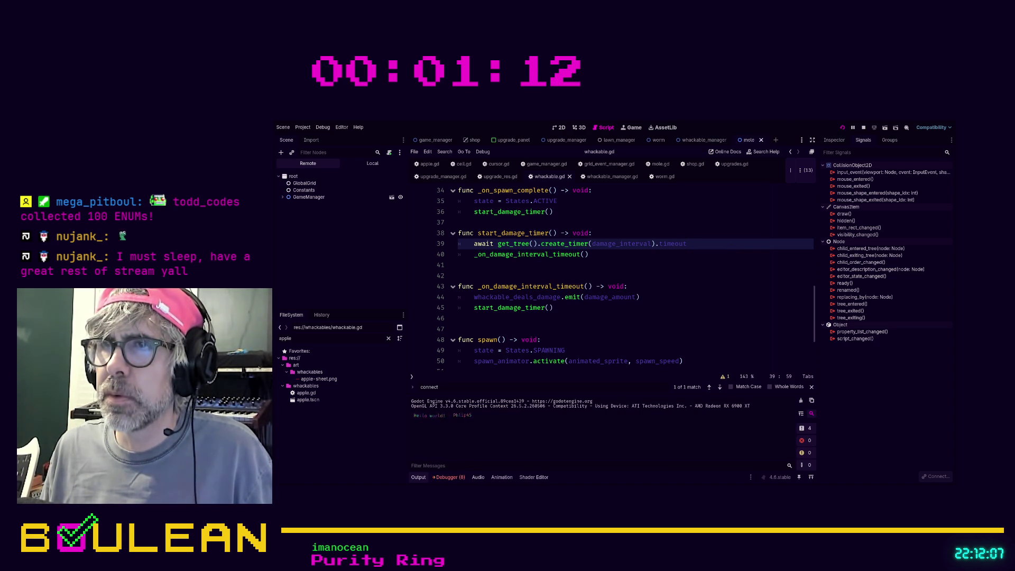
pyautogui.click(562, 230)
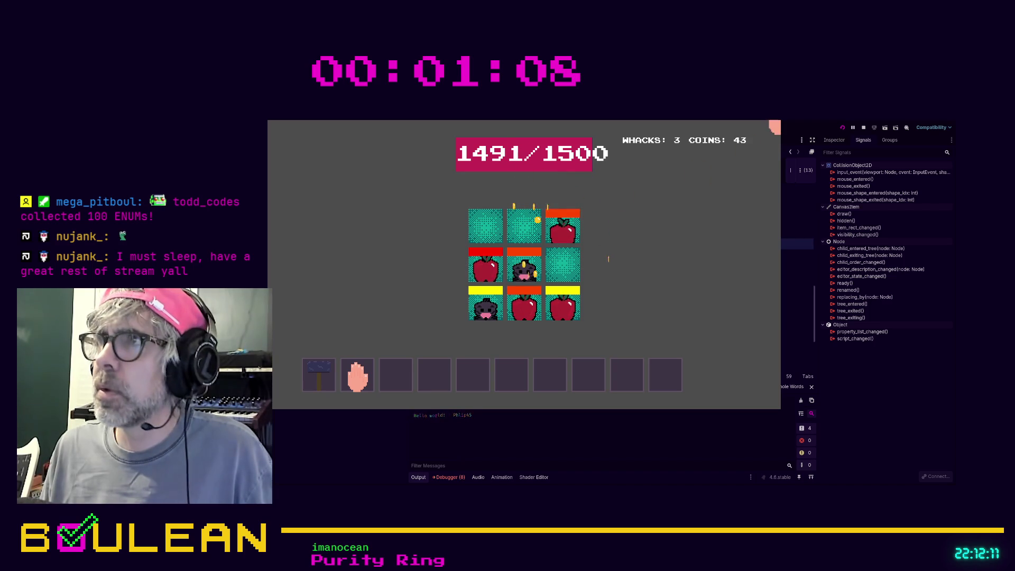
pyautogui.press('F8')
pyautogui.click(658, 274)
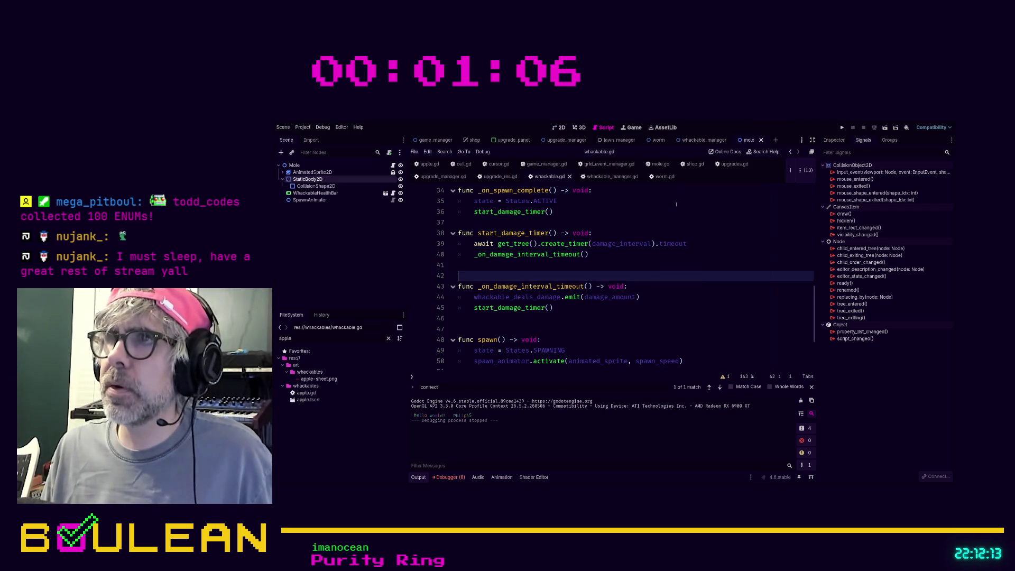
# Look through the shop, upgrade and whackable scripts and the narrowing-conversion warning, ending on whackable_manager.gd
pyautogui.click(697, 165)
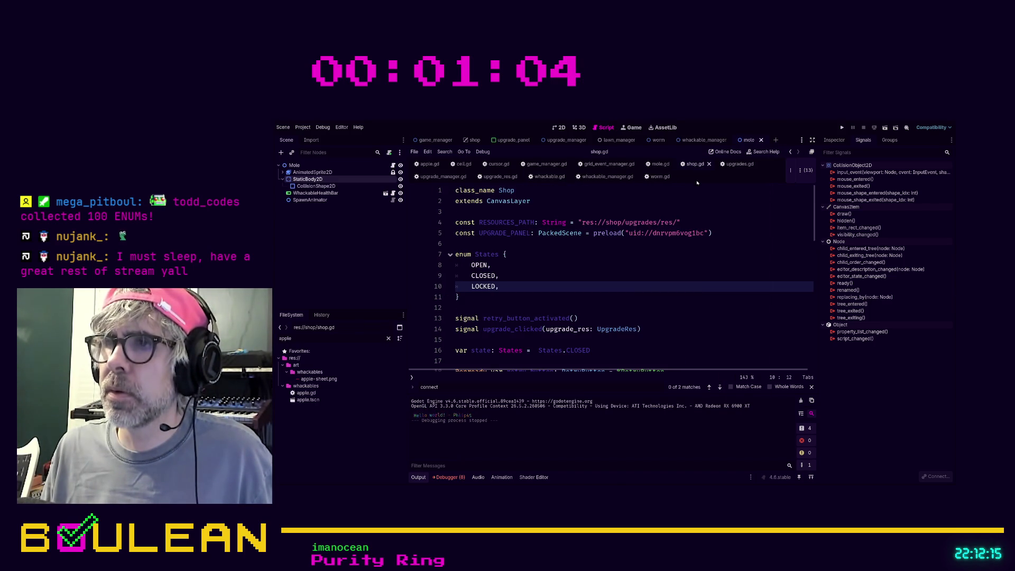
pyautogui.click(733, 165)
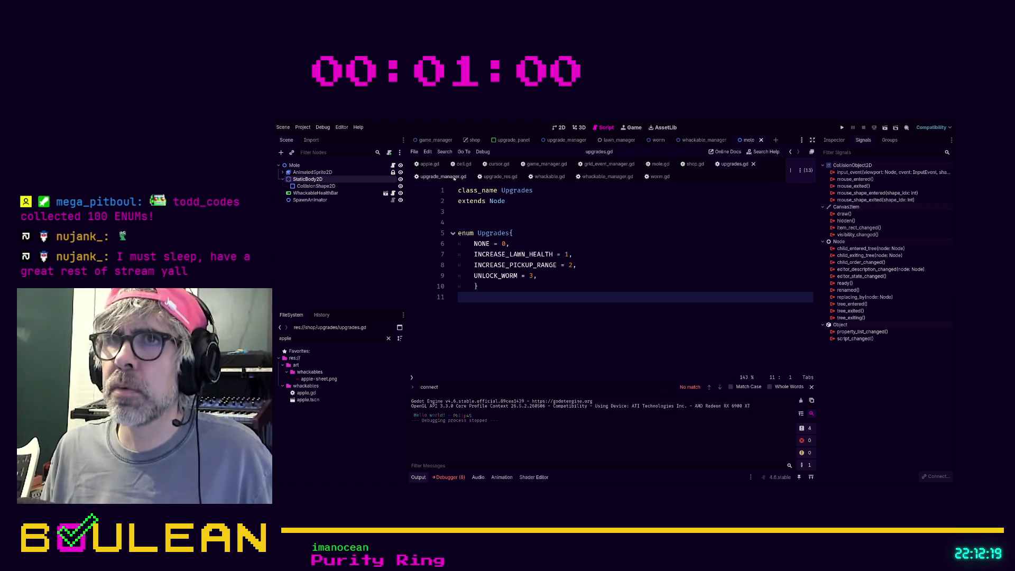
pyautogui.click(454, 178)
pyautogui.click(487, 178)
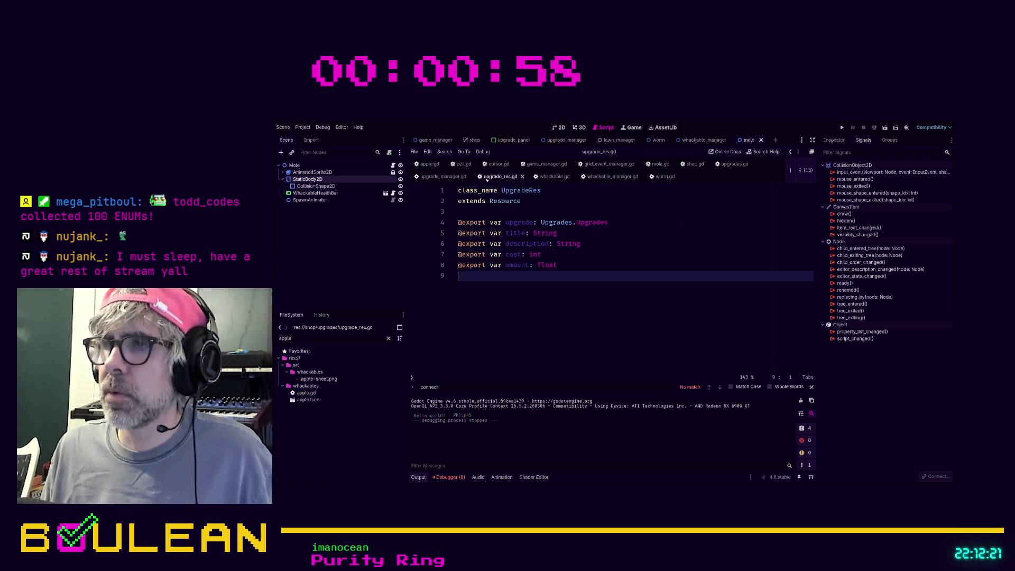
pyautogui.click(550, 177)
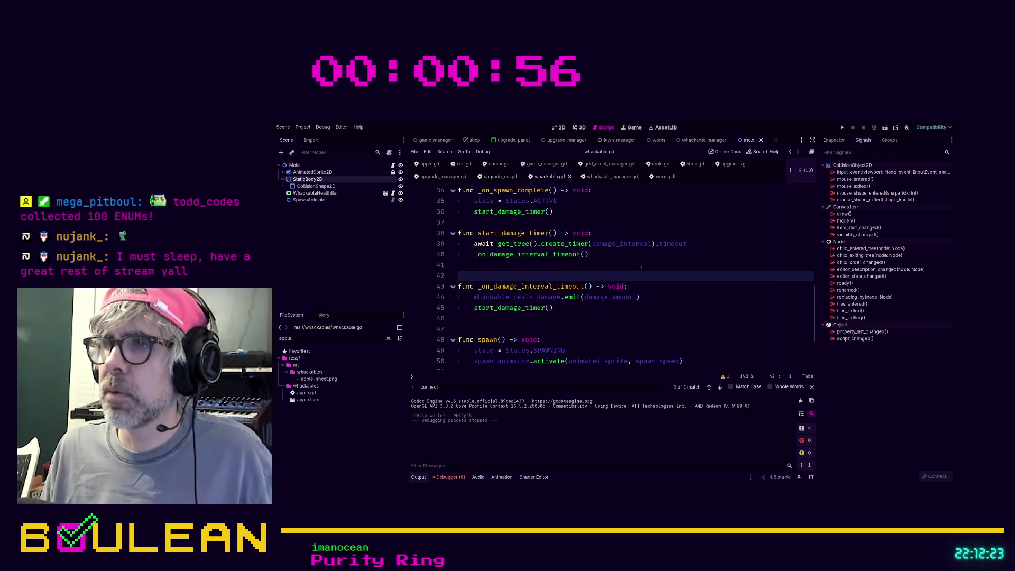
pyautogui.click(727, 376)
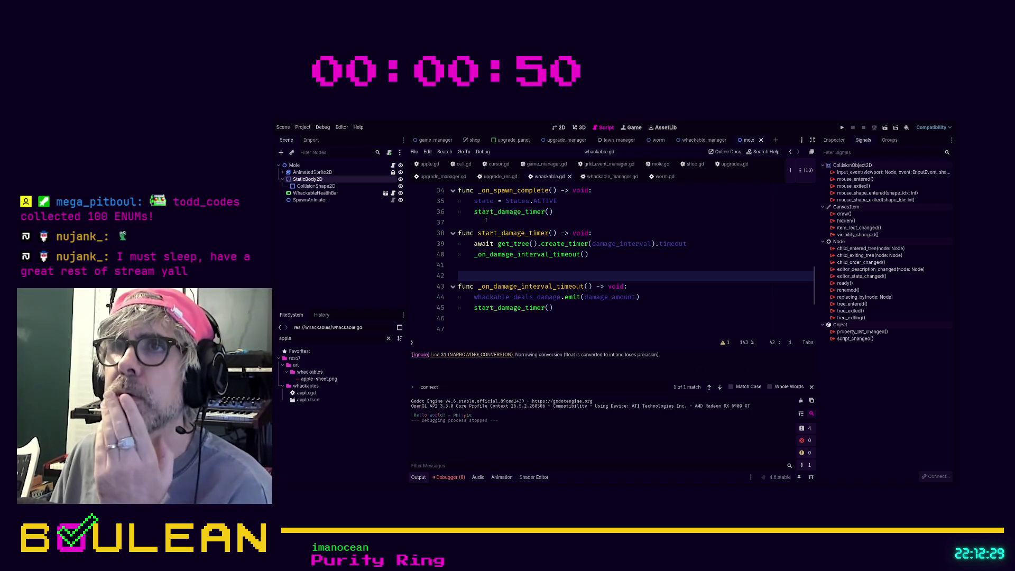
pyautogui.click(609, 177)
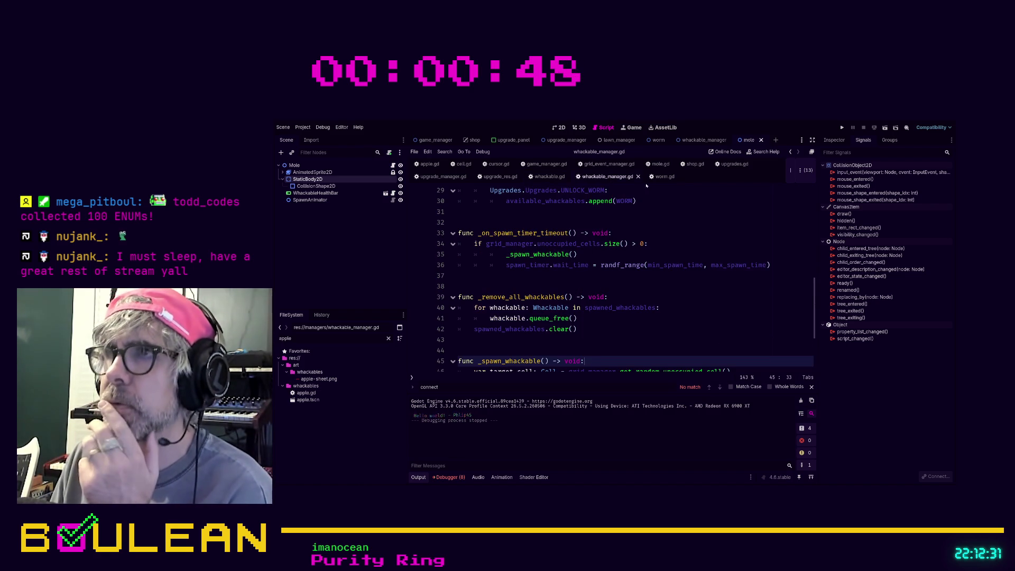
pyautogui.click(667, 179)
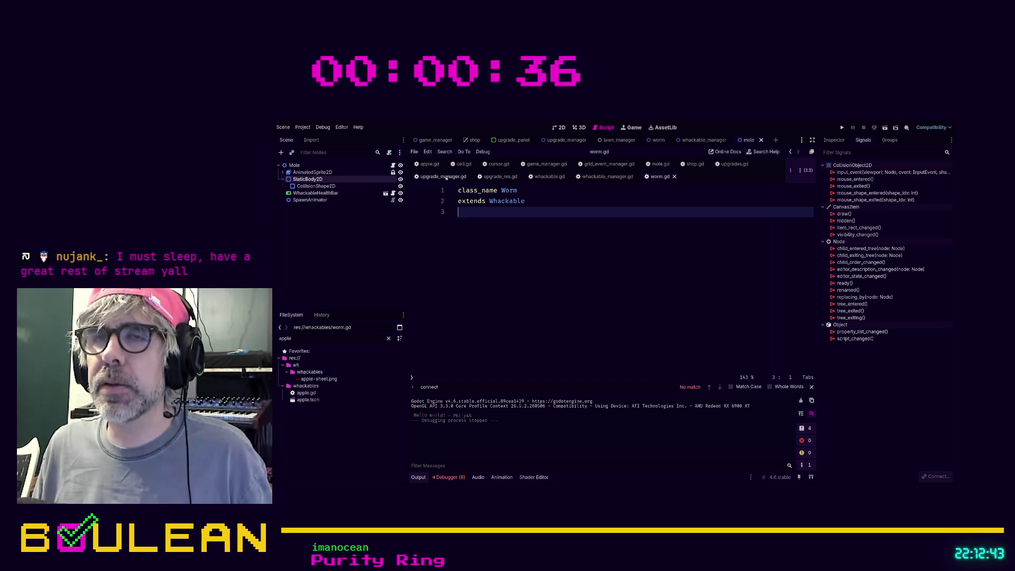
pyautogui.click(598, 177)
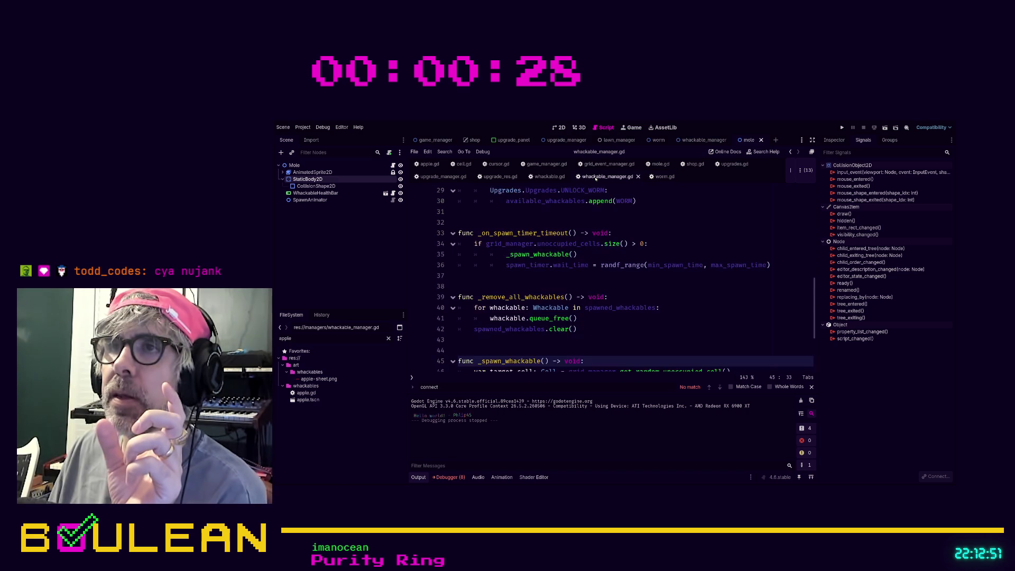
pyautogui.scroll(10, 638, 296)
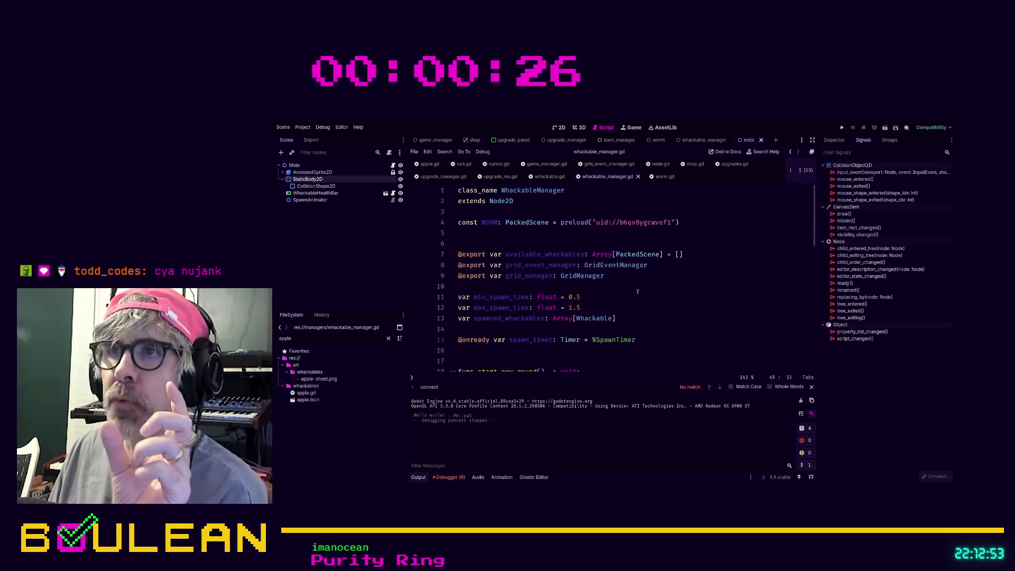
# Search for available_whackables and step through its matches on lines 7, 30 and 47
pyautogui.click(548, 244)
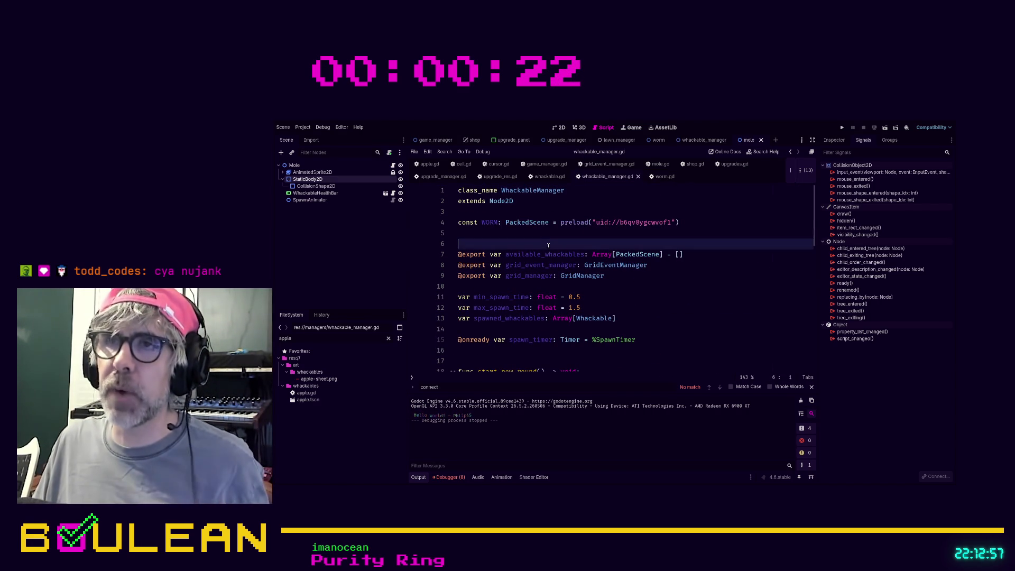
pyautogui.hotkey('ctrl', 'f')
pyautogui.write('avai')
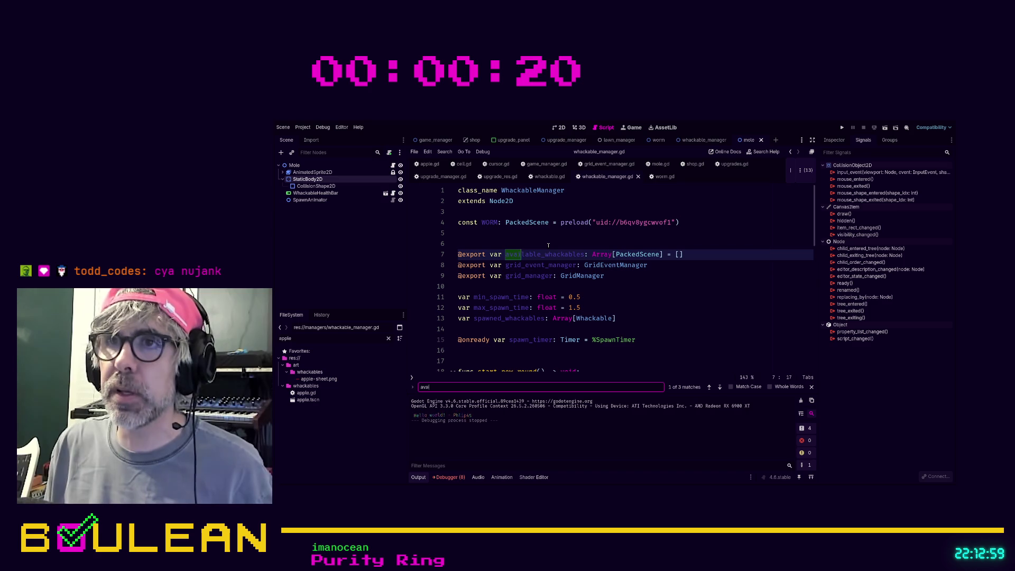
pyautogui.write('lable_whacka')
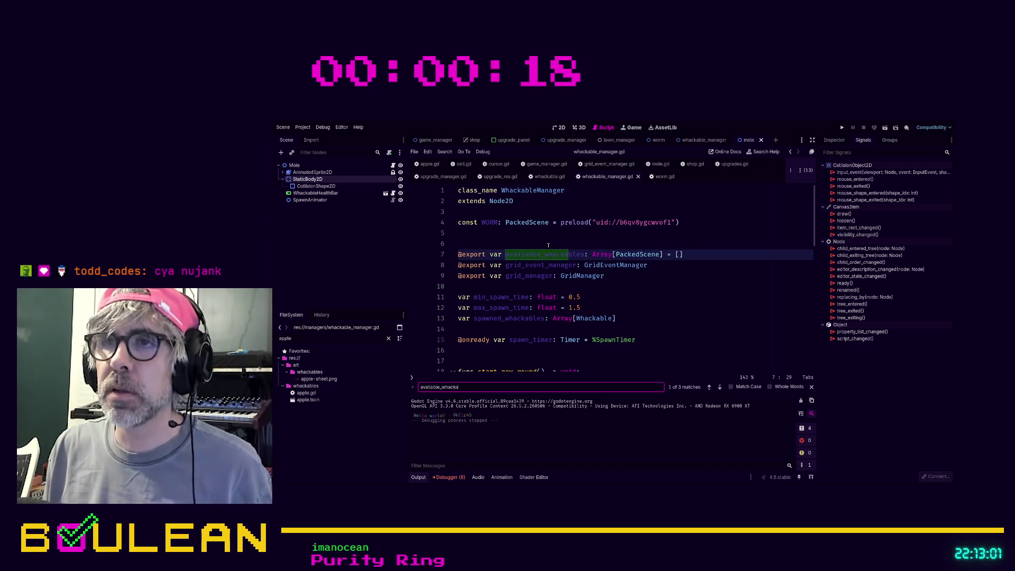
pyautogui.write('bles')
pyautogui.press('Return')
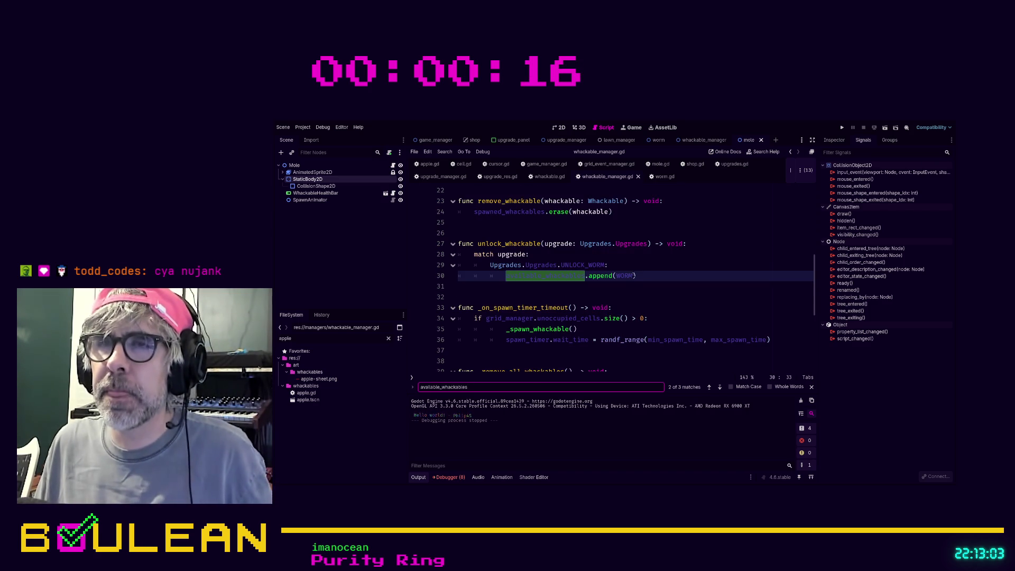
pyautogui.click(688, 276)
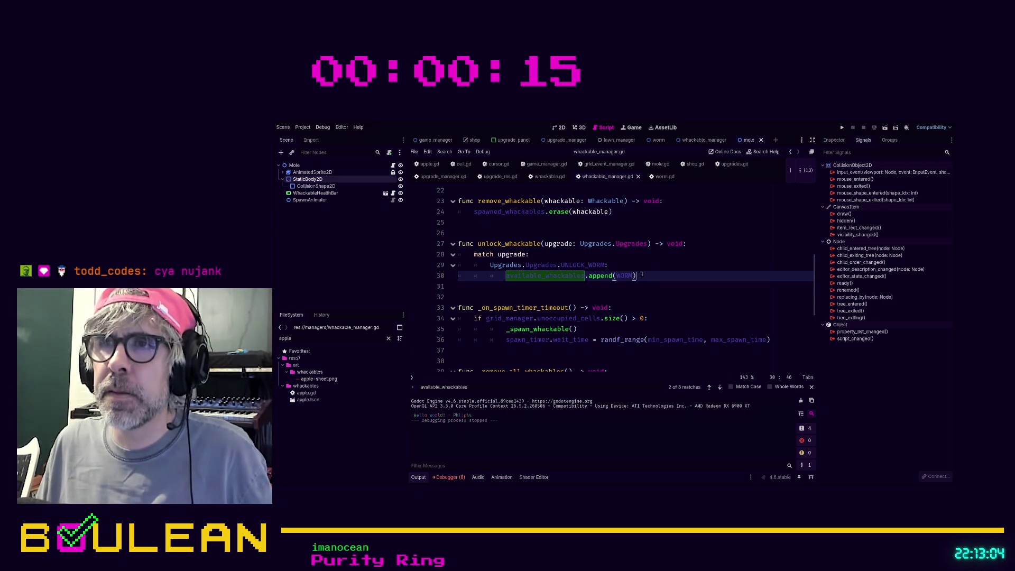
pyautogui.click(722, 390)
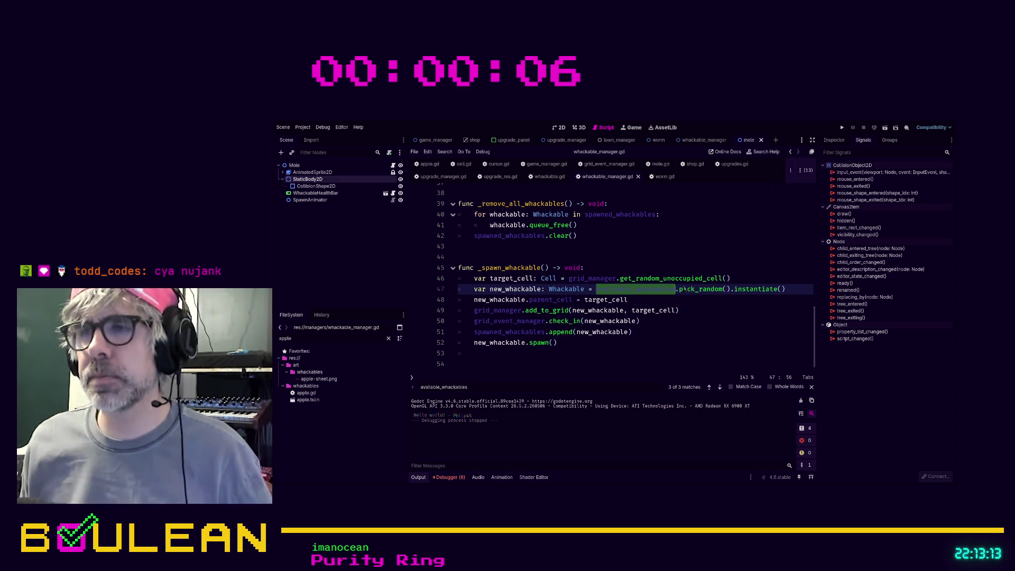
pyautogui.click(718, 388)
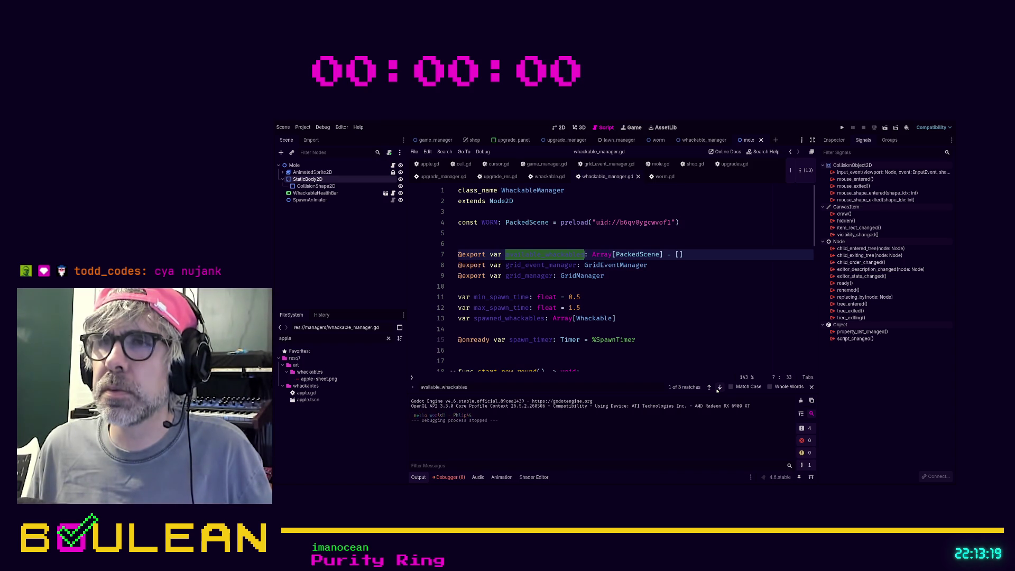
pyautogui.click(719, 387)
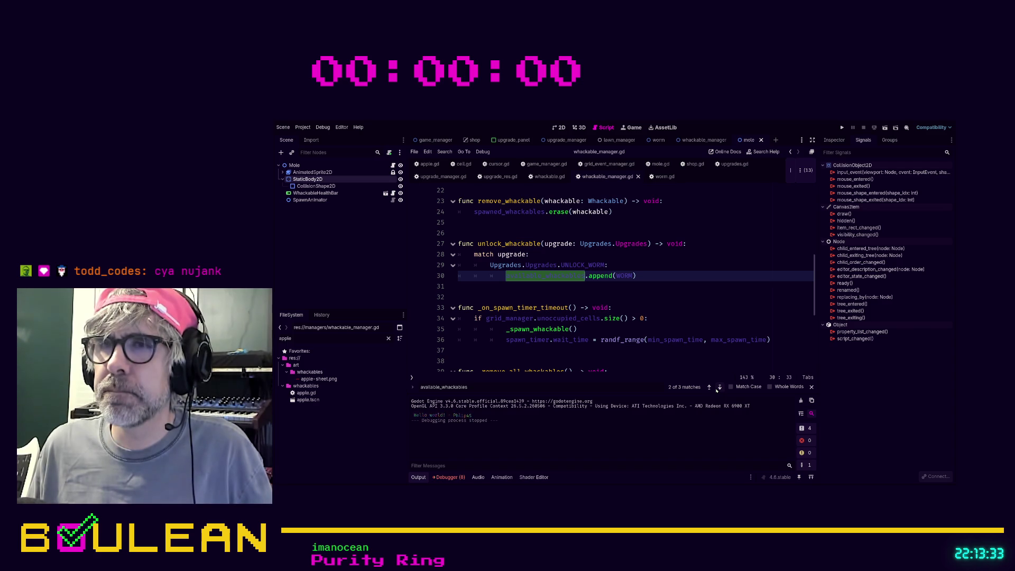
# Jump to the _spawn_whackable definition and the spawned_whackables declaration
pyautogui.scroll(-2, 684, 290)
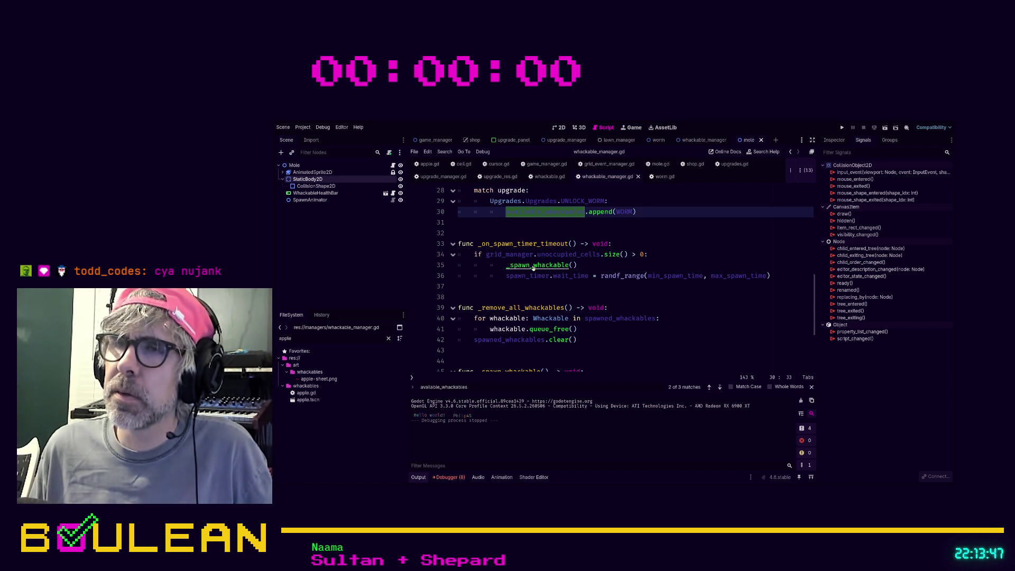
pyautogui.keyDown('ctrl'); pyautogui.click(533, 267); pyautogui.keyUp('ctrl')
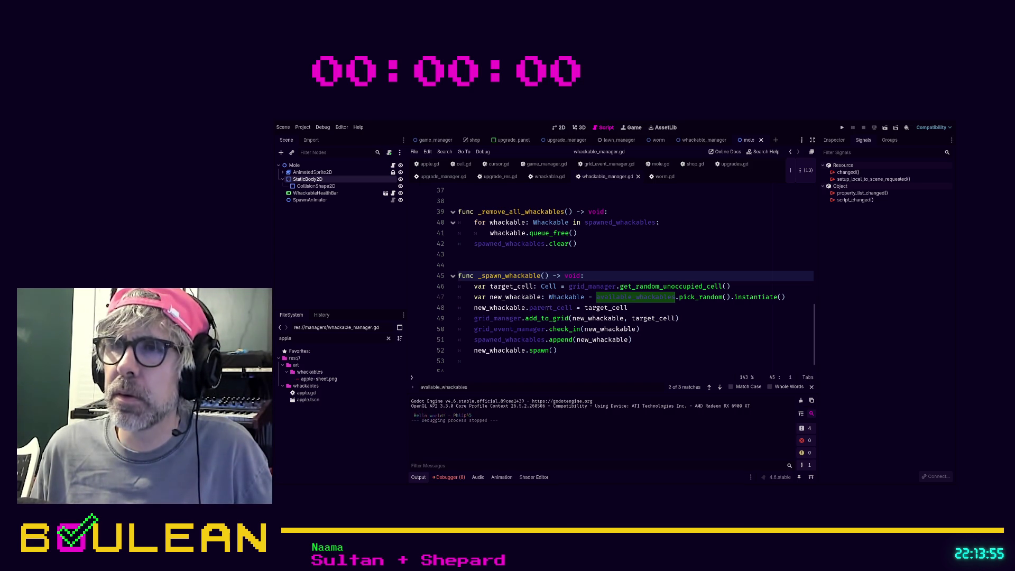
pyautogui.click(667, 333)
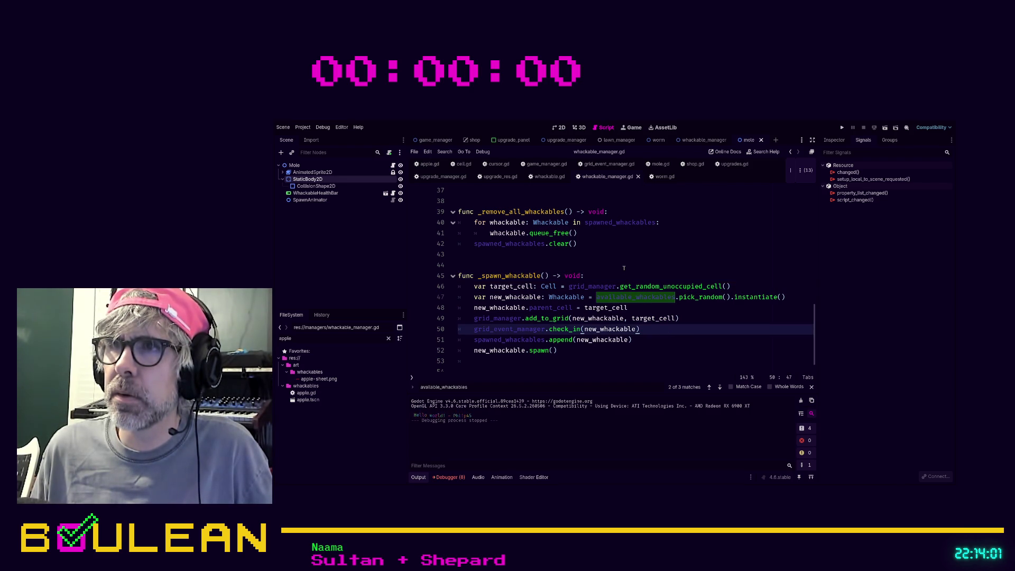
pyautogui.scroll(1, 623, 265)
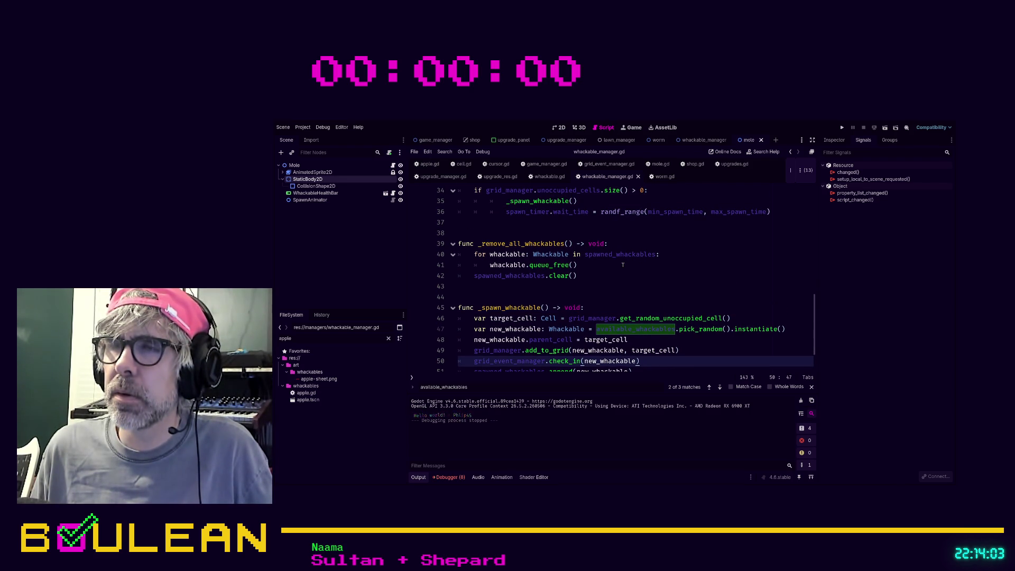
pyautogui.scroll(1, 613, 286)
pyautogui.keyDown('ctrl'); pyautogui.click(610, 291); pyautogui.keyUp('ctrl')
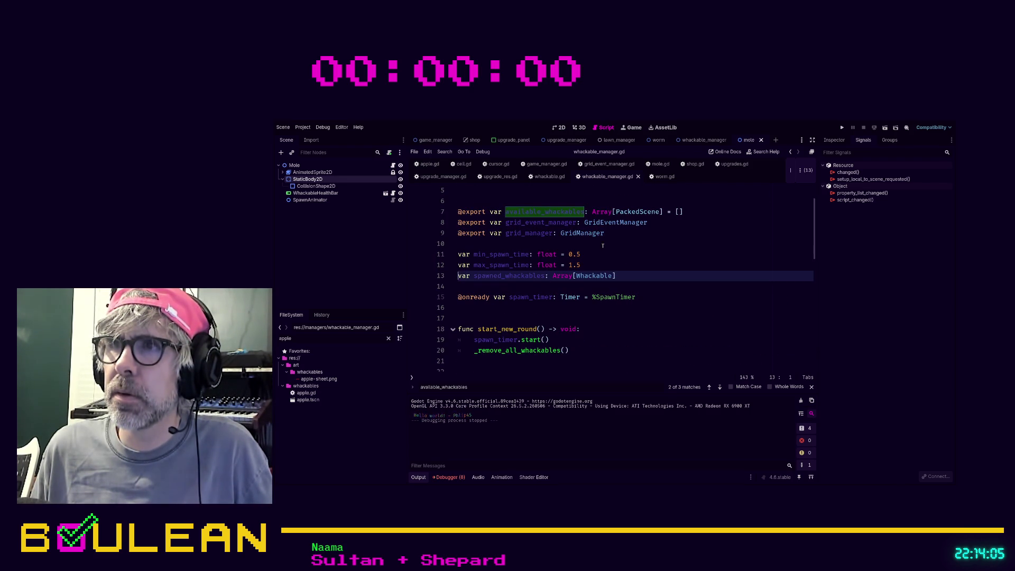
# List all available_whackables matches and visit each one on lines 7, 30 and 47
pyautogui.click(647, 268)
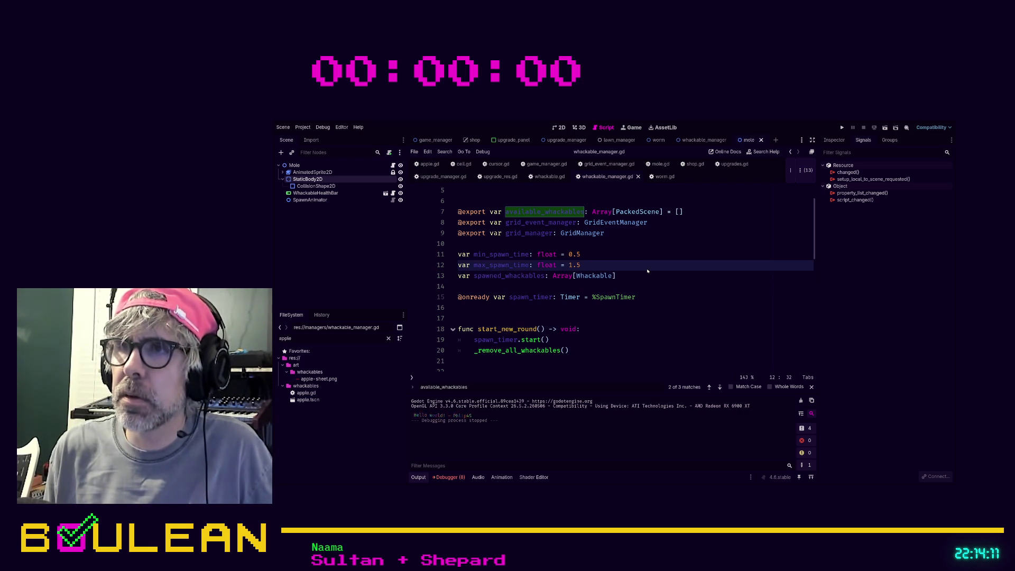
pyautogui.hotkey('ctrl', 'shift', 'f')
pyautogui.press('Return')
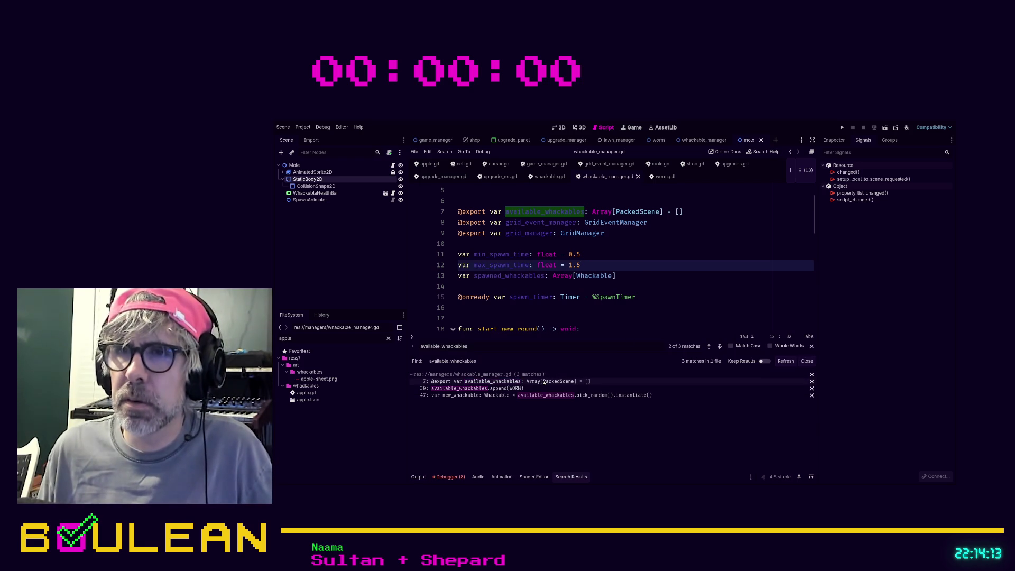
pyautogui.click(545, 381)
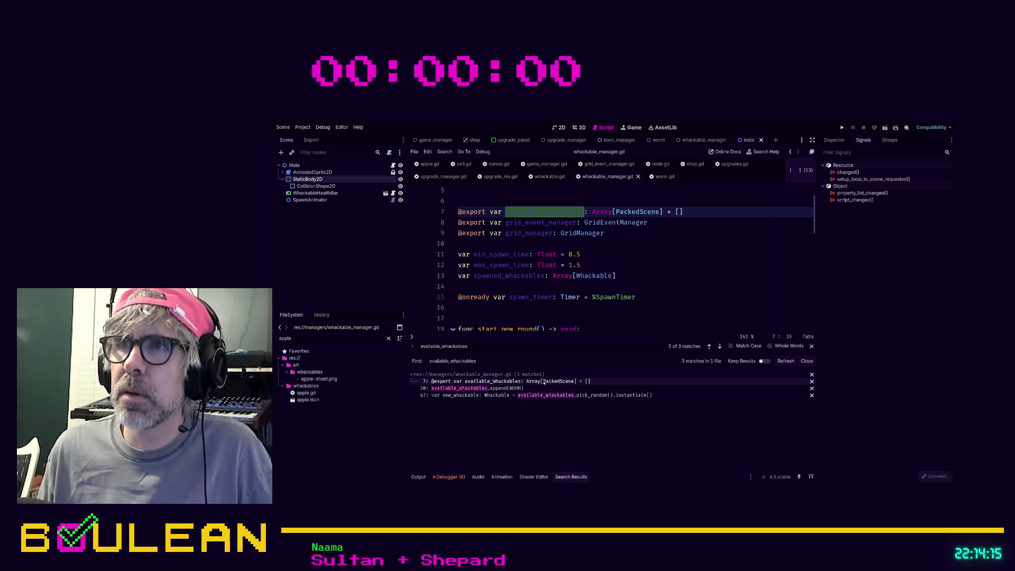
pyautogui.click(520, 389)
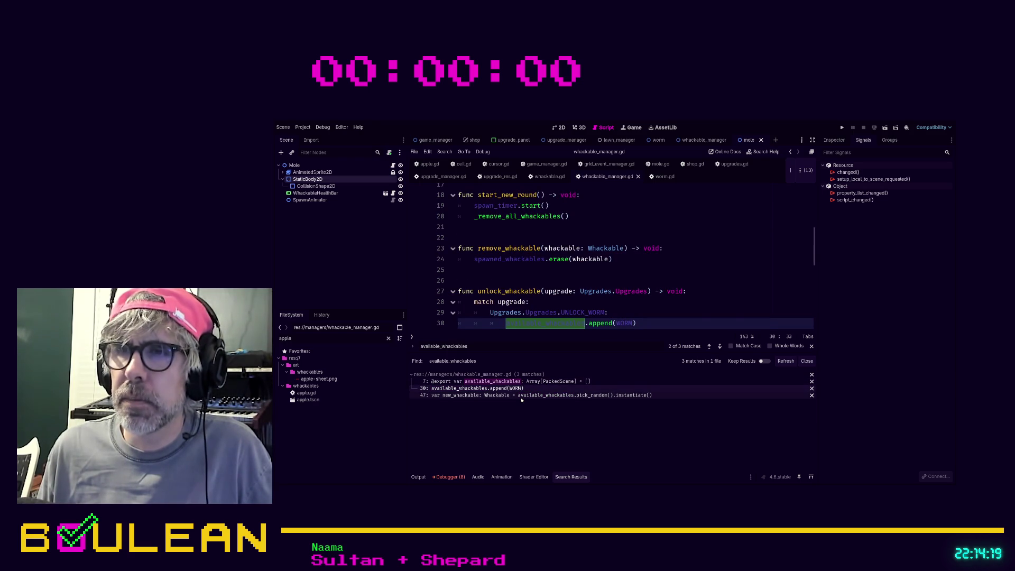
pyautogui.click(522, 396)
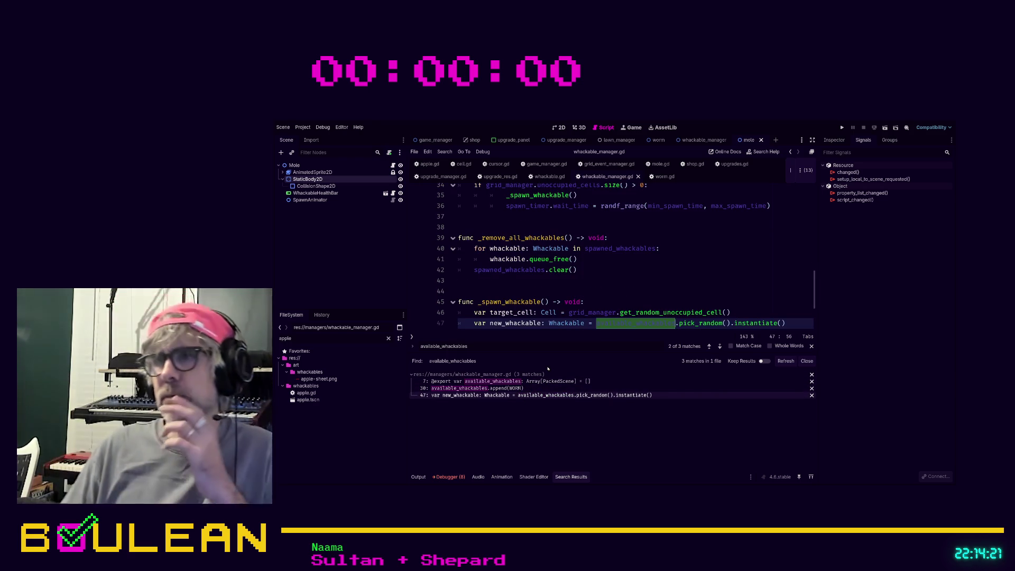
pyautogui.scroll(-1, 619, 268)
pyautogui.scroll(-1, 619, 268)
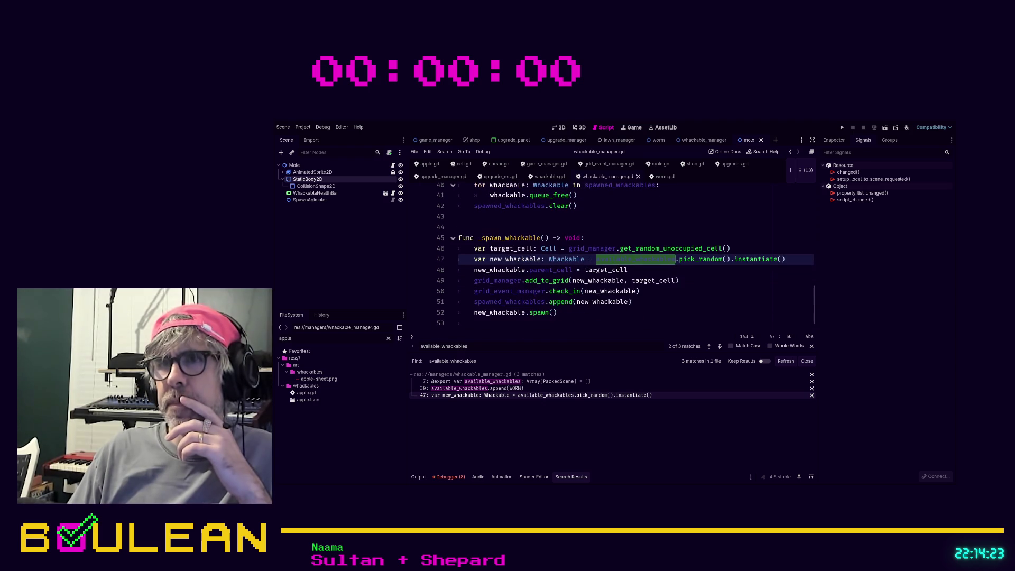
pyautogui.click(516, 388)
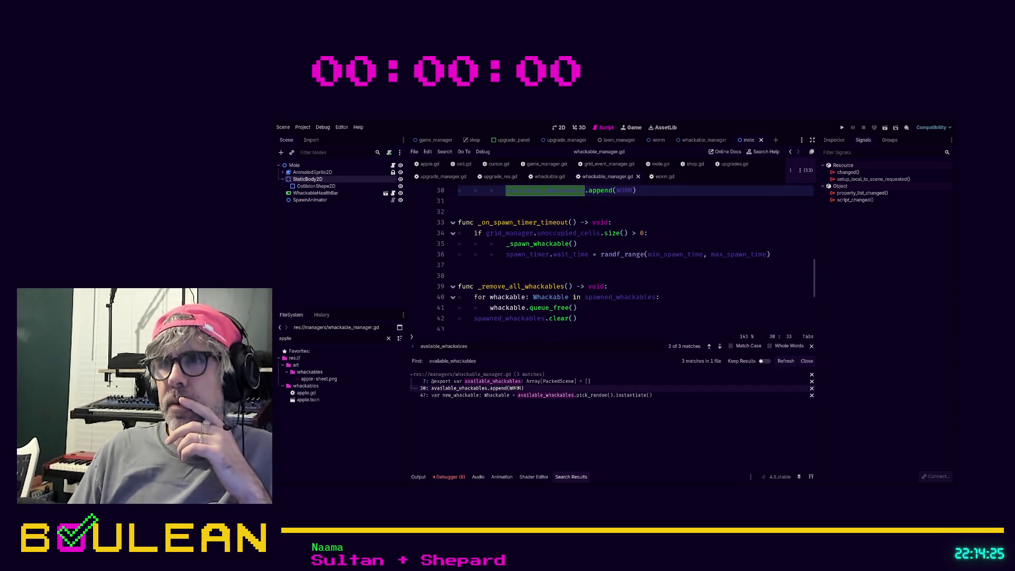
# Scroll the script until the _spawn_whackable function is in view
pyautogui.click(561, 273)
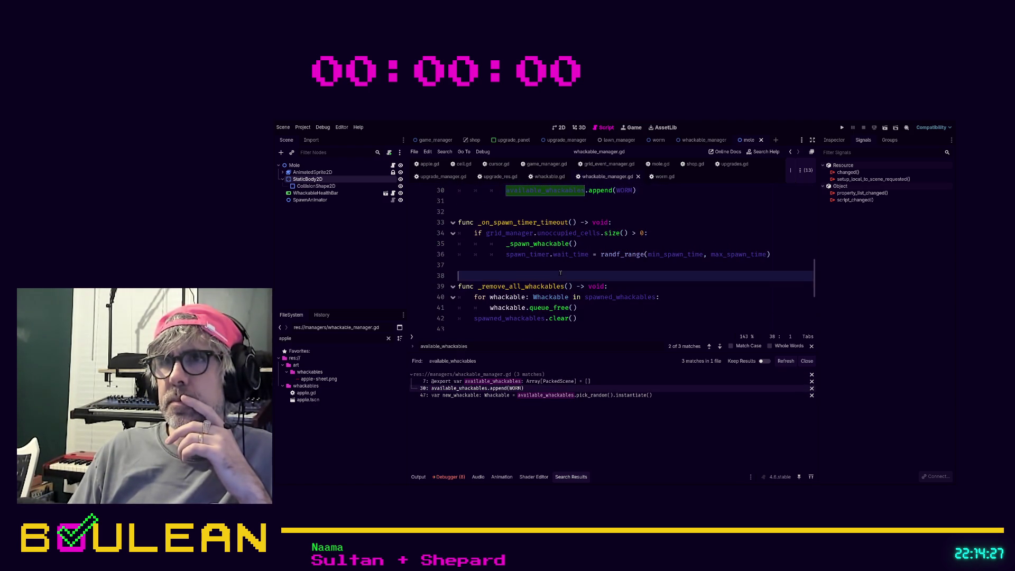
pyautogui.scroll(3, 583, 286)
pyautogui.scroll(3, 583, 286)
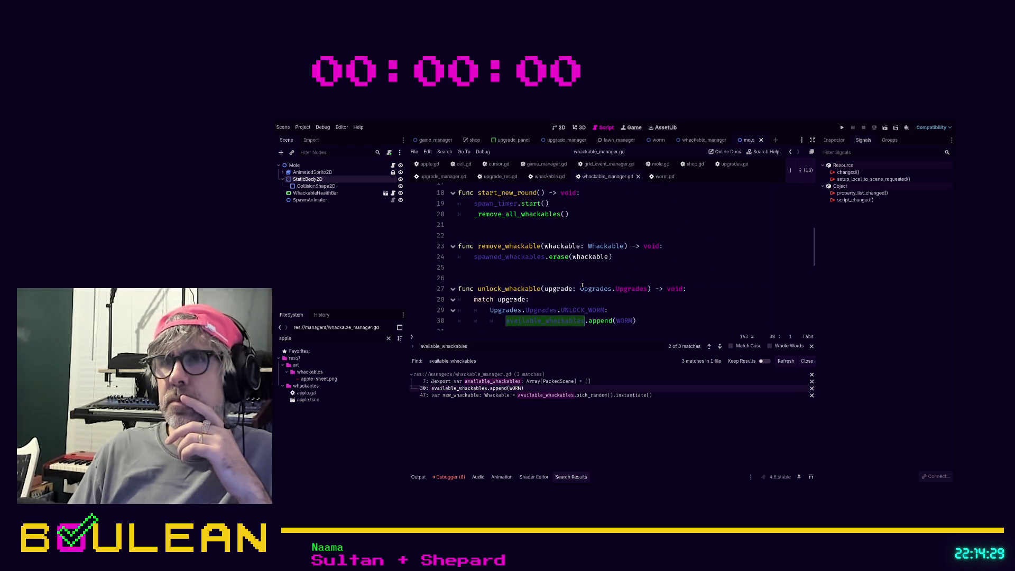
pyautogui.scroll(3, 583, 285)
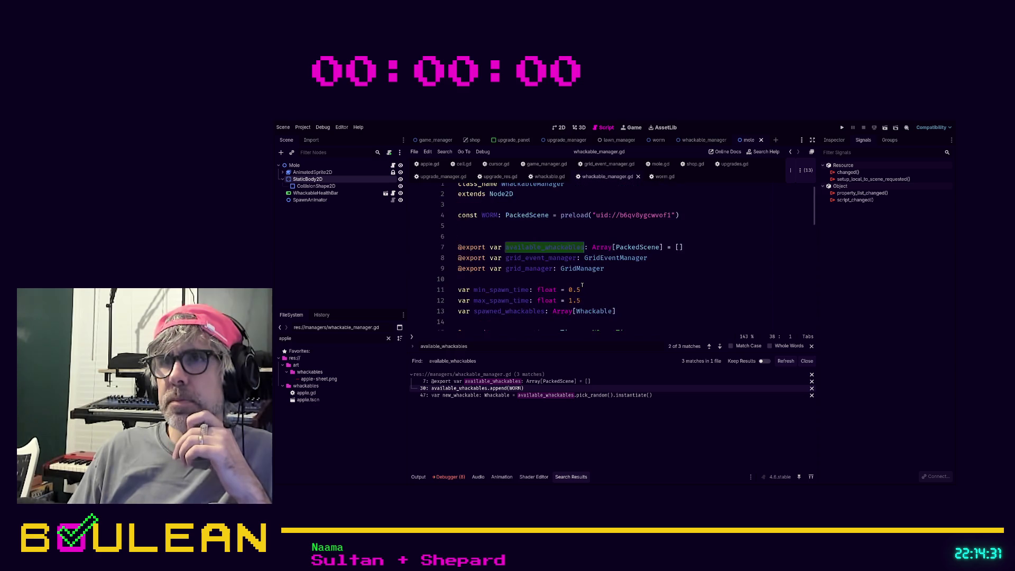
pyautogui.scroll(1, 583, 285)
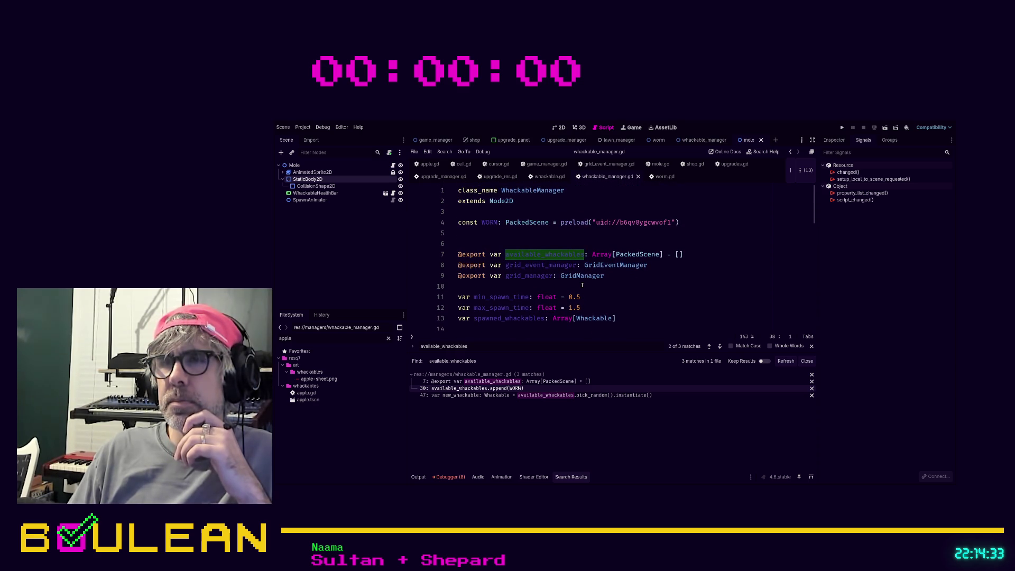
pyautogui.scroll(-8, 582, 285)
pyautogui.scroll(-1, 583, 285)
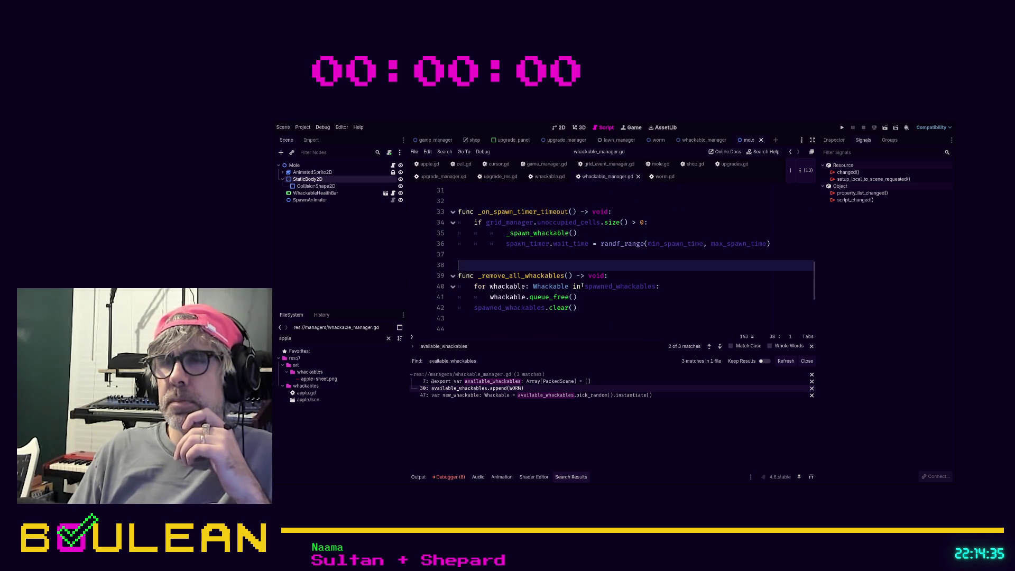
pyautogui.scroll(-3, 582, 285)
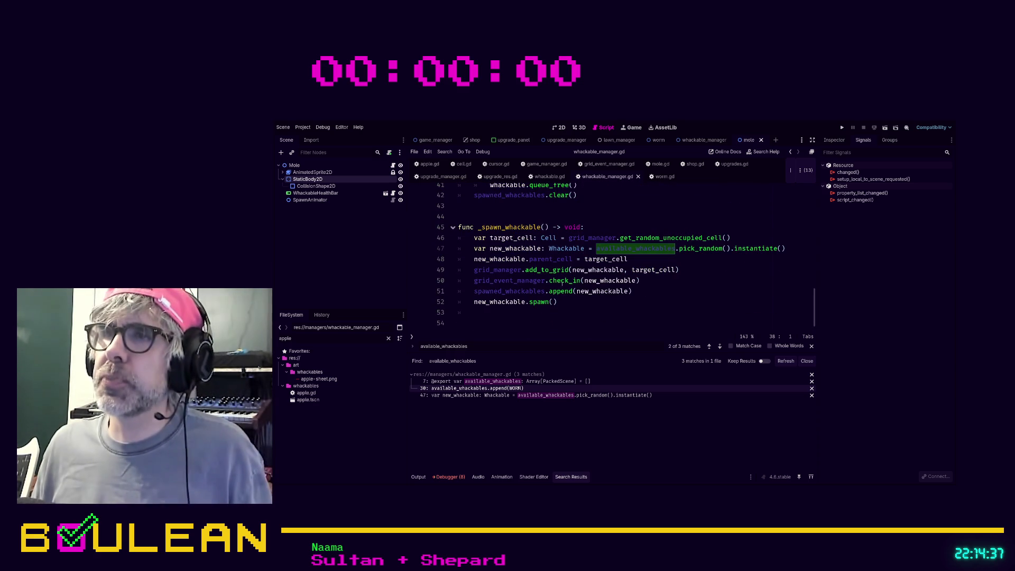
# Add print("Chosen Whackable: " + str(new_whackable.name)) on line 48 and save whackable_manager.gd
pyautogui.click(482, 263)
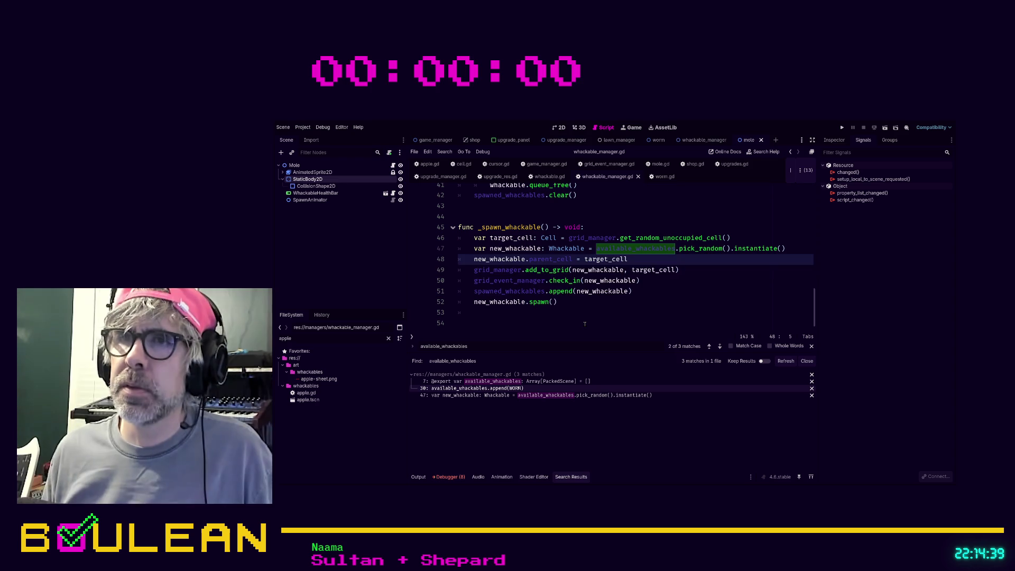
pyautogui.hotkey('ctrl', 'shift', 'Return')
pyautogui.write('print("')
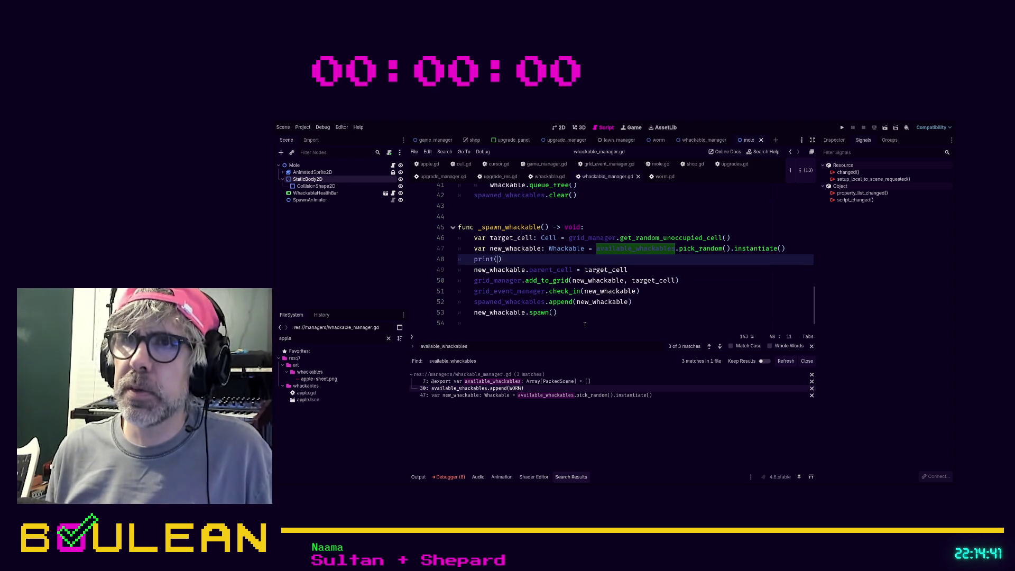
pyautogui.write('c')
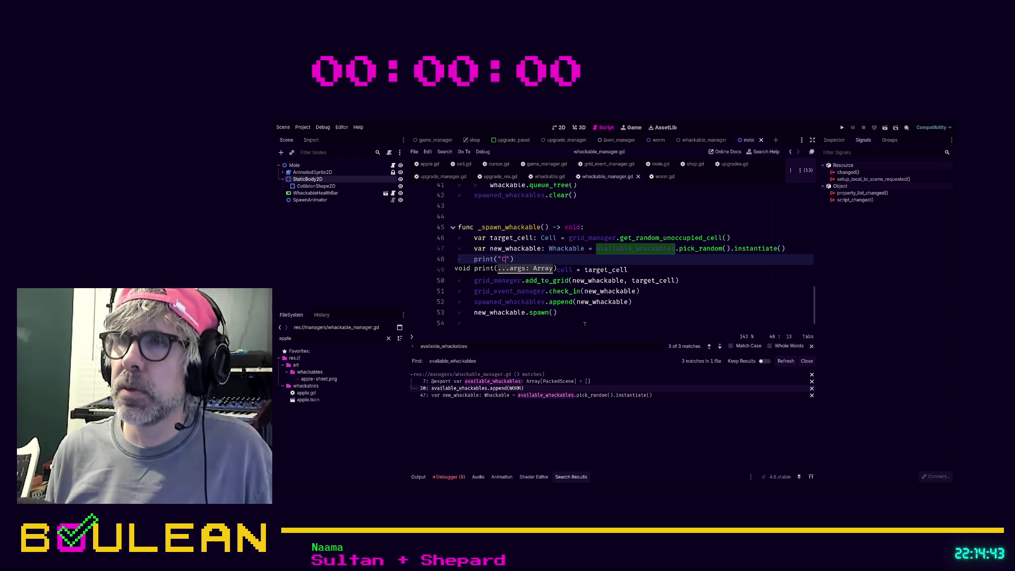
pyautogui.write('hosen Wha')
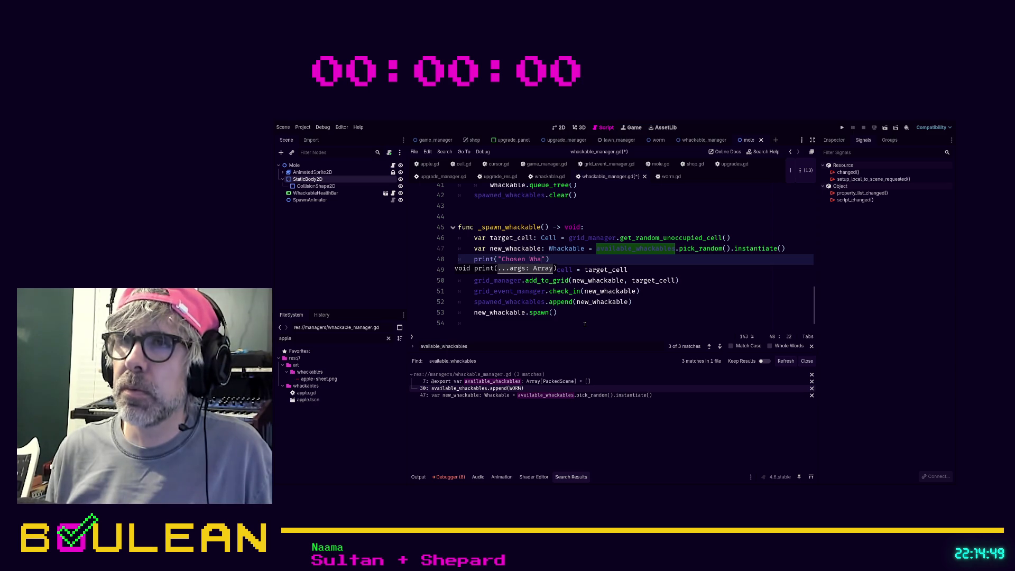
pyautogui.write('e: " + st')
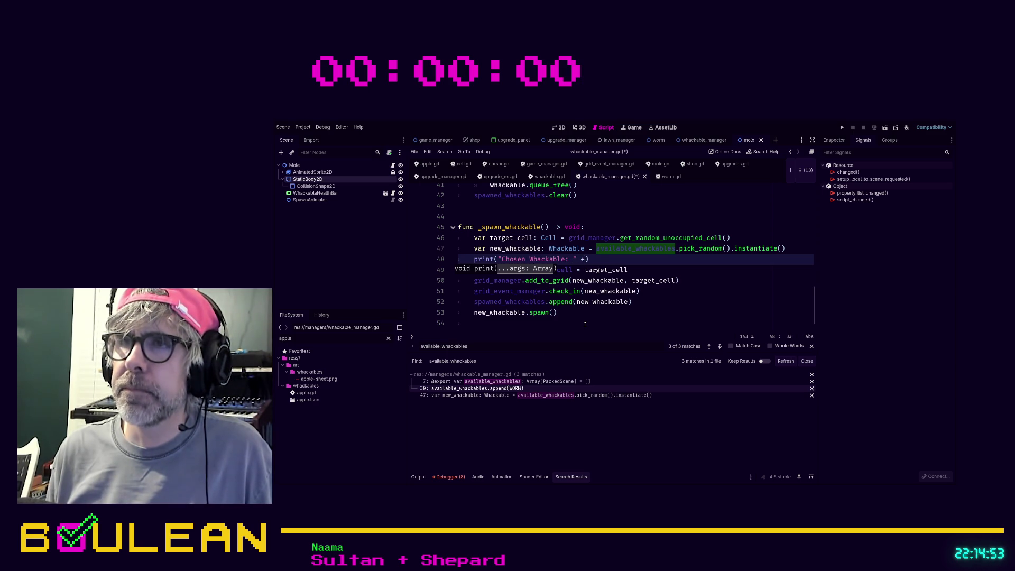
pyautogui.write('r(avail')
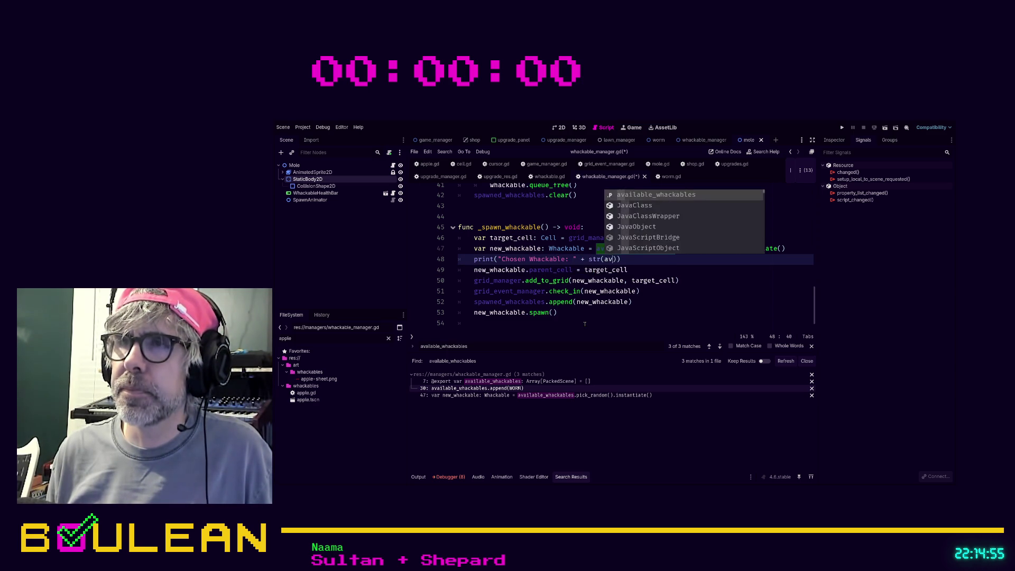
pyautogui.press('Return')
pyautogui.write('.')
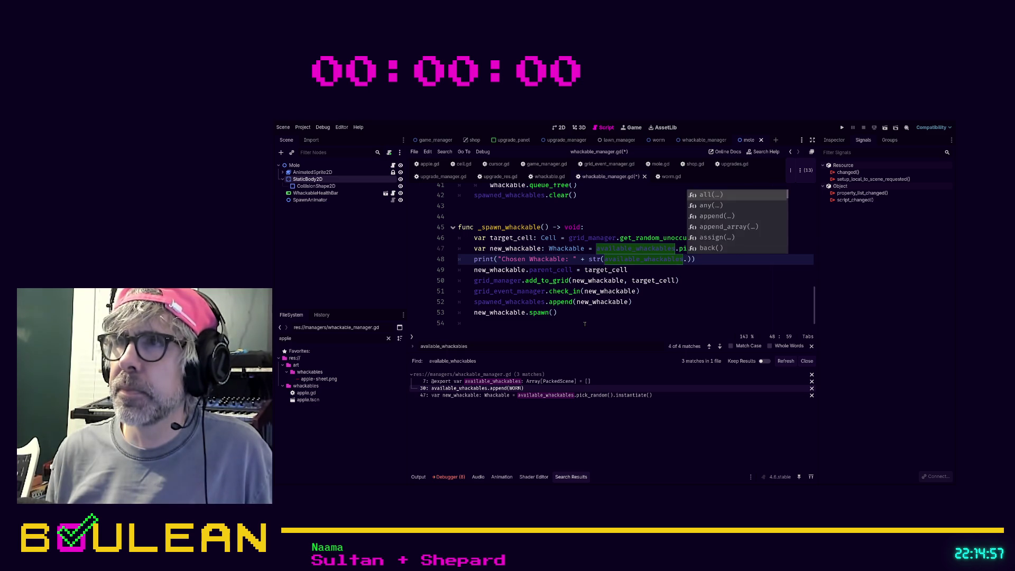
pyautogui.write('n')
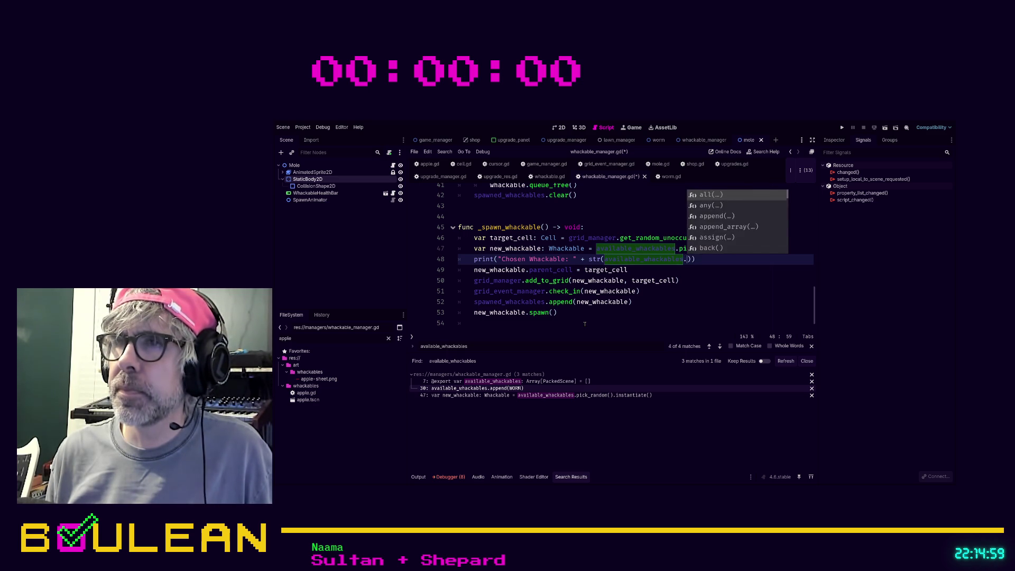
pyautogui.press('BackSpace')
pyautogui.press('BackSpace')
pyautogui.press('BackSpace')
pyautogui.press('BackSpace')
pyautogui.press('BackSpace')
pyautogui.press('BackSpace')
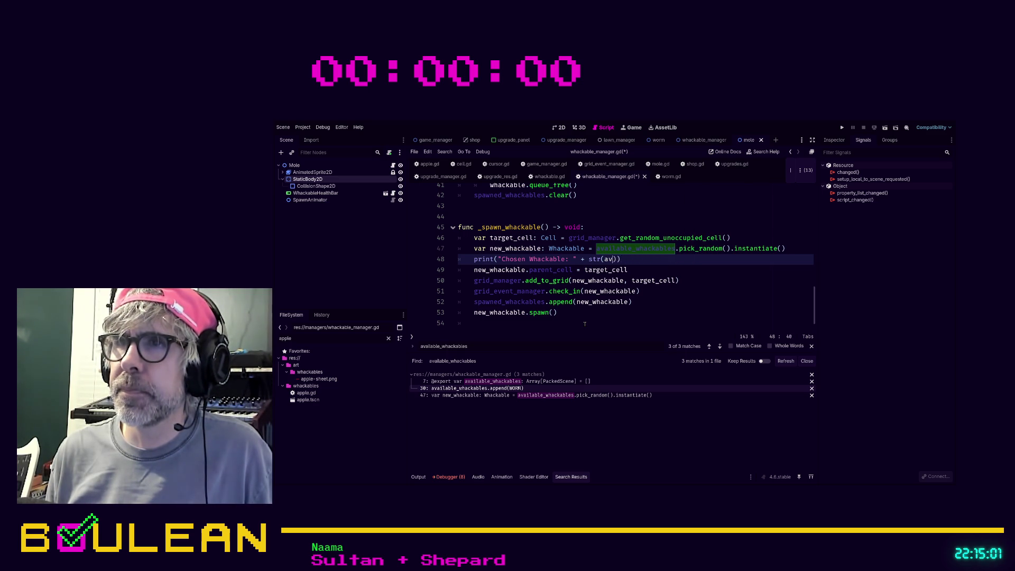
pyautogui.write('new_whac')
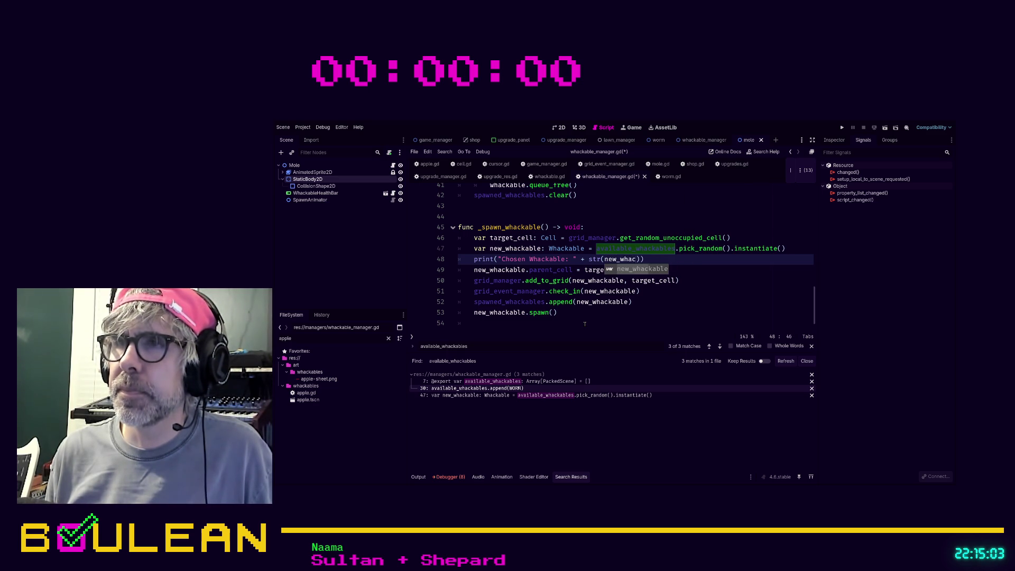
pyautogui.press('Return')
pyautogui.write('.')
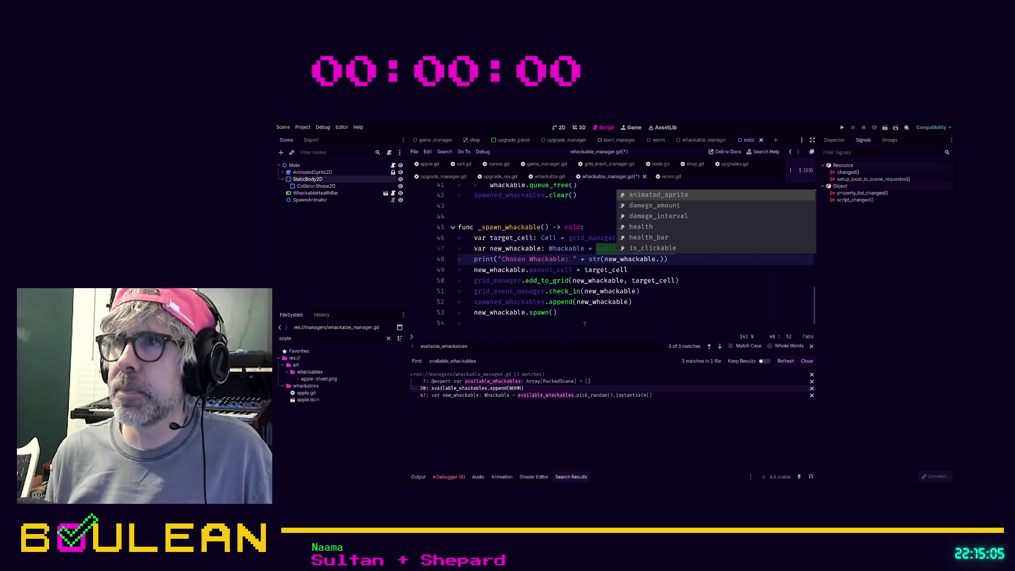
pyautogui.write('name')
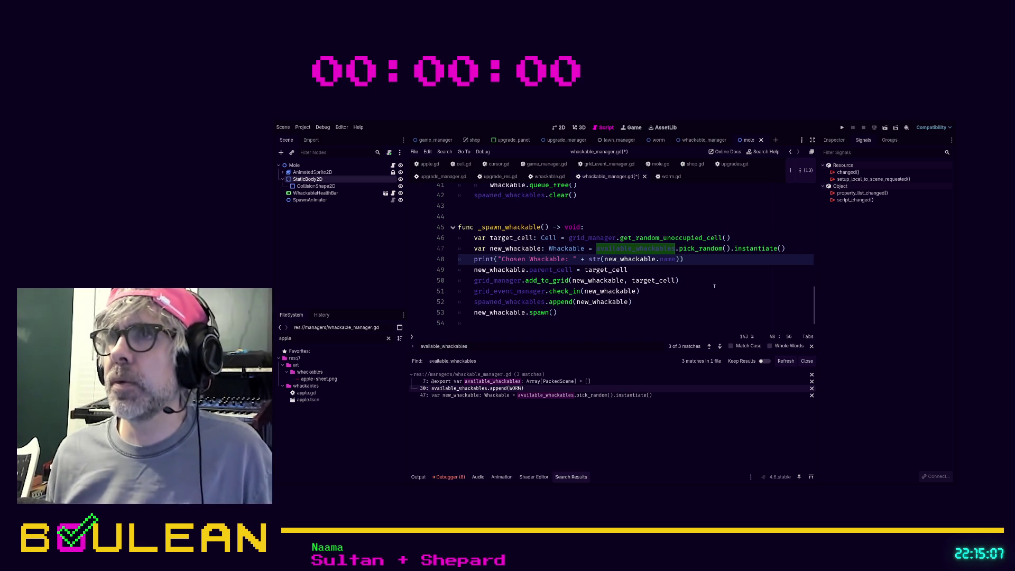
pyautogui.click(713, 284)
pyautogui.hotkey('ctrl', 's')
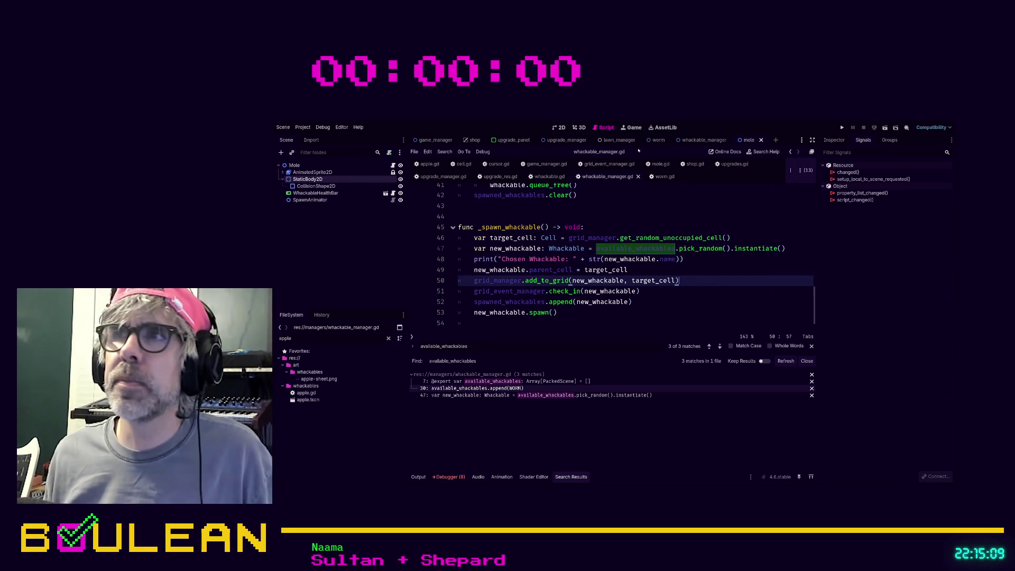
# Open the worm scene and browse its nodes and AnimatedSprite2D animation frames
pyautogui.click(659, 140)
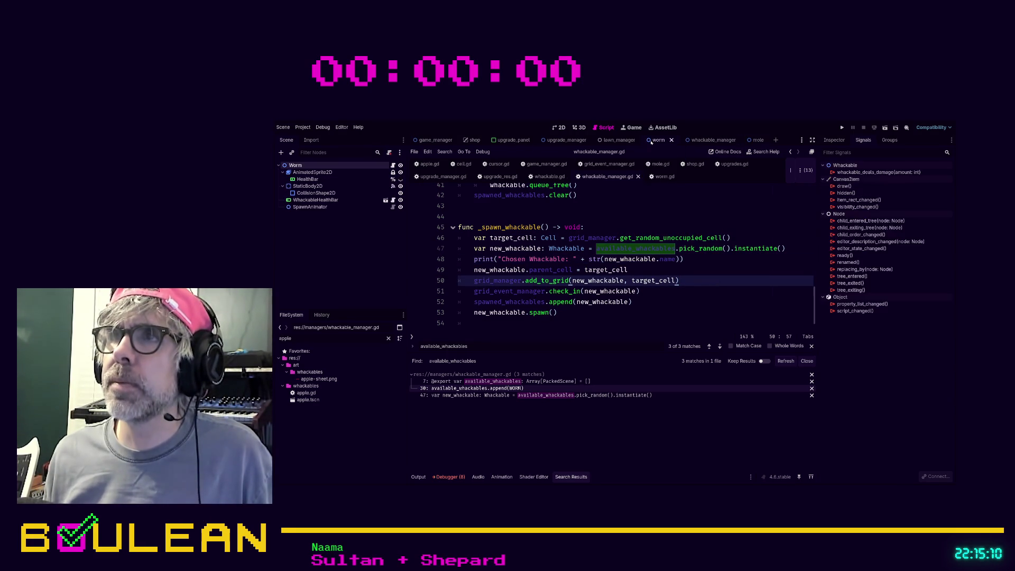
pyautogui.click(337, 175)
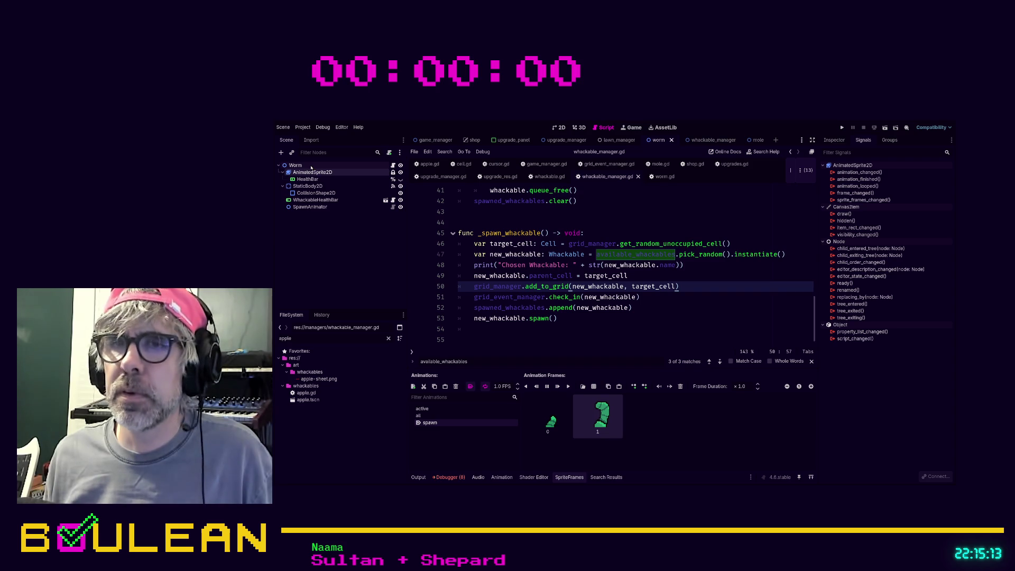
pyautogui.click(323, 207)
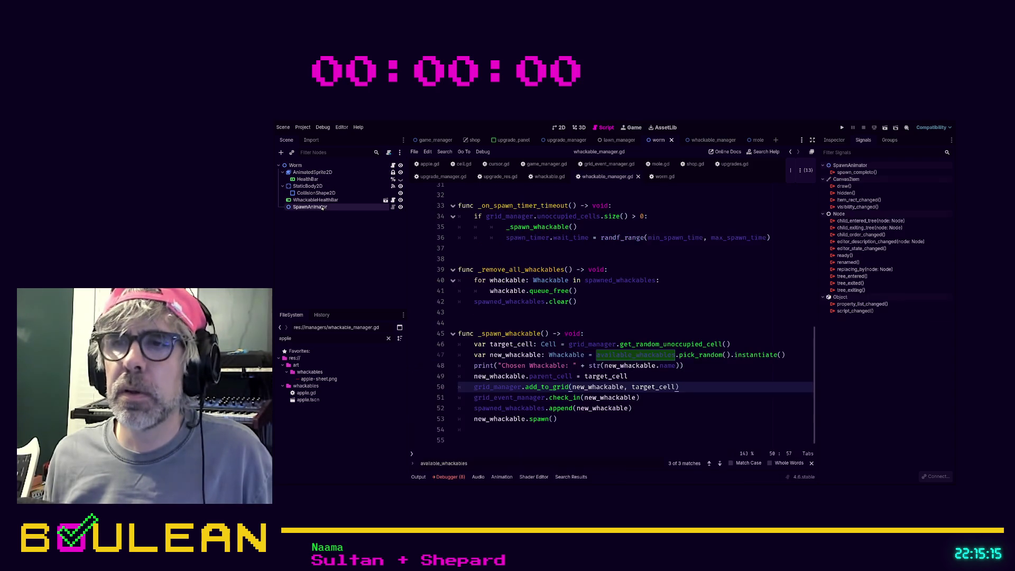
pyautogui.click(295, 165)
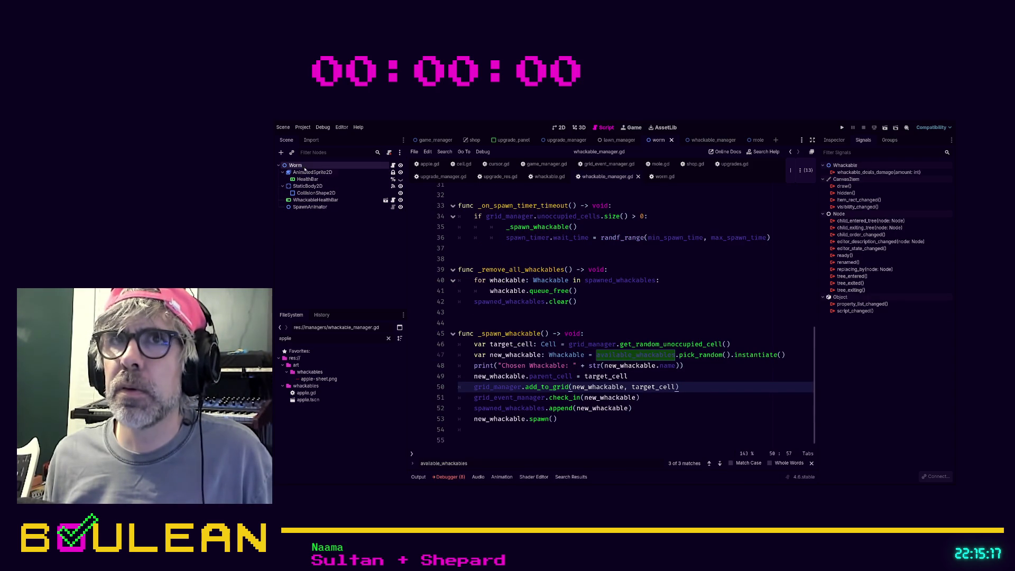
pyautogui.click(311, 174)
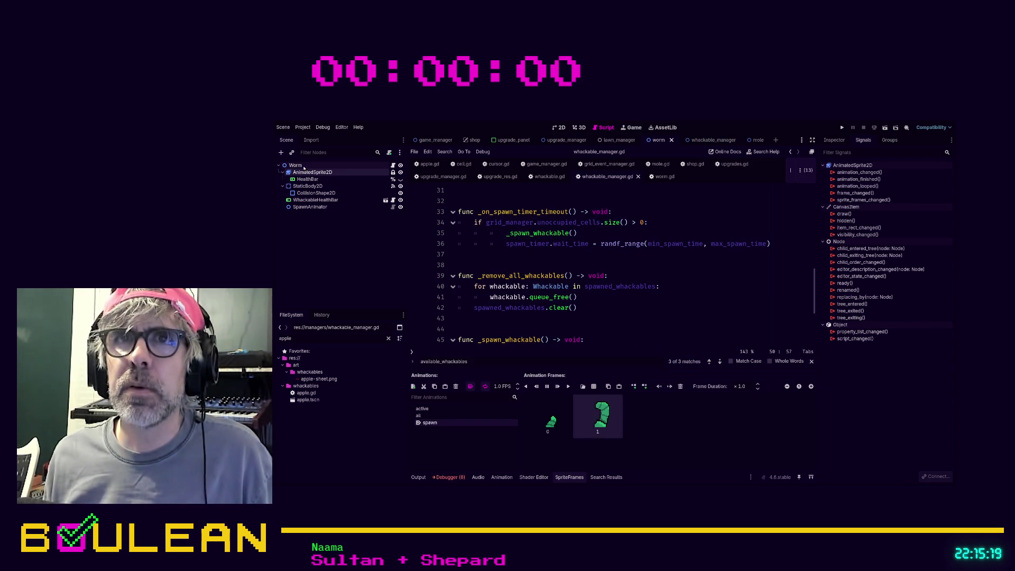
pyautogui.click(431, 418)
pyautogui.click(428, 412)
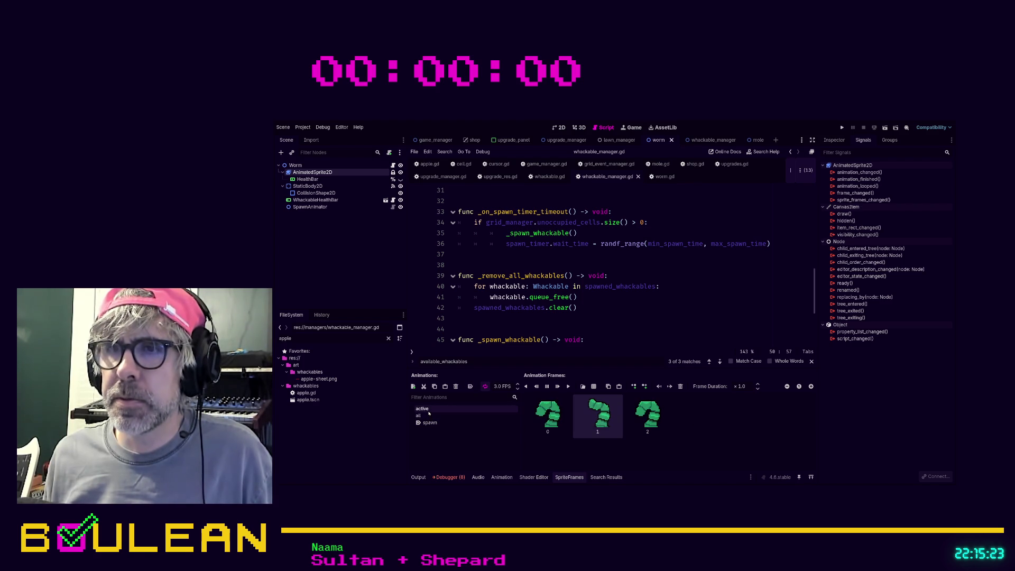
# Select the Worm root node and show its properties in the Inspector
pyautogui.click(337, 180)
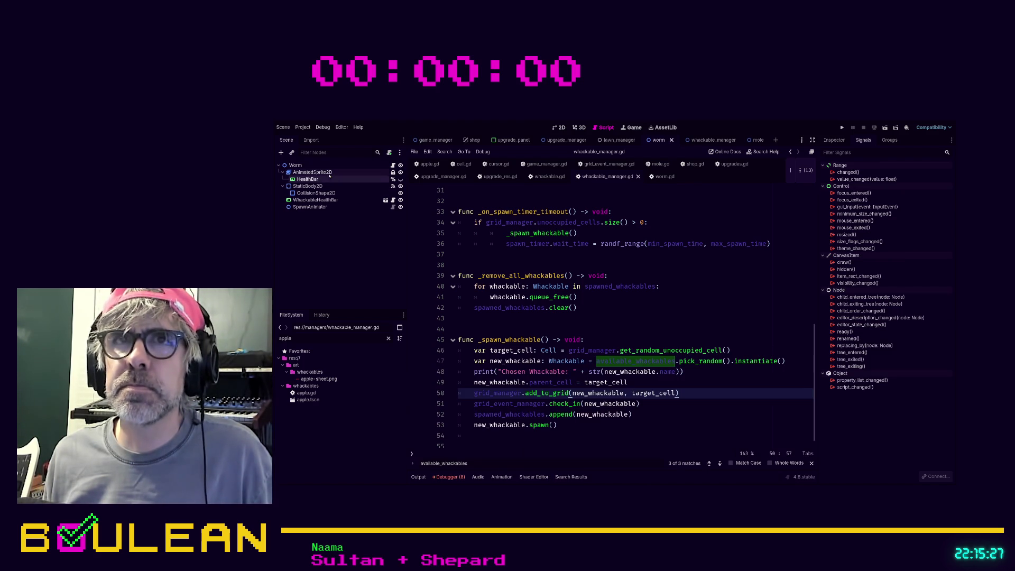
pyautogui.click(329, 173)
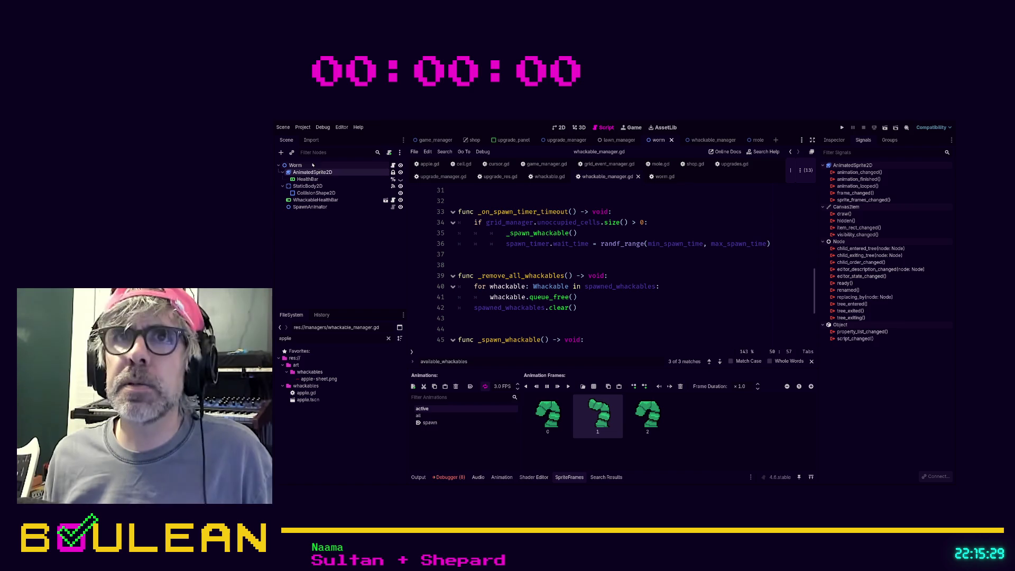
pyautogui.click(325, 166)
pyautogui.click(835, 140)
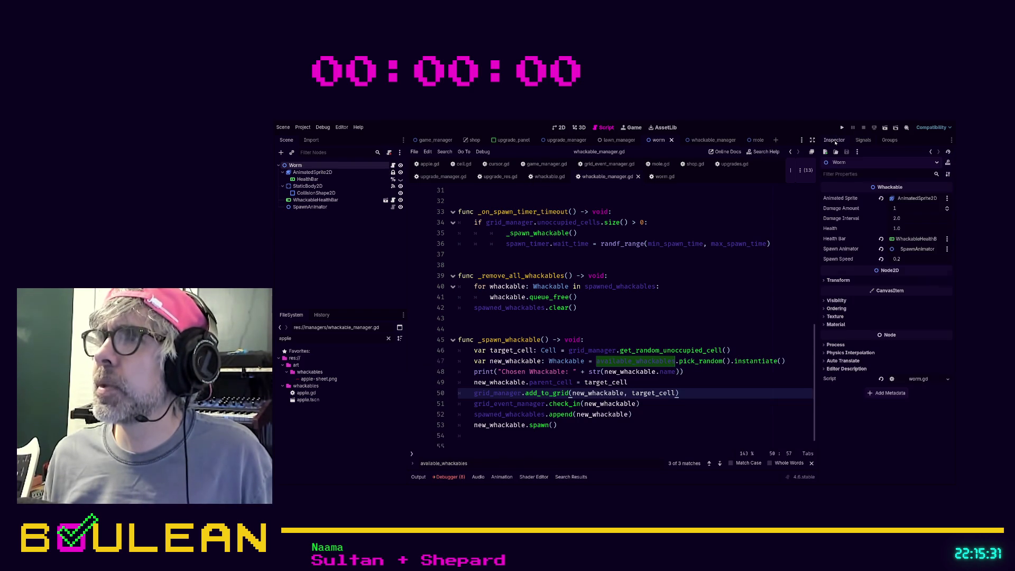
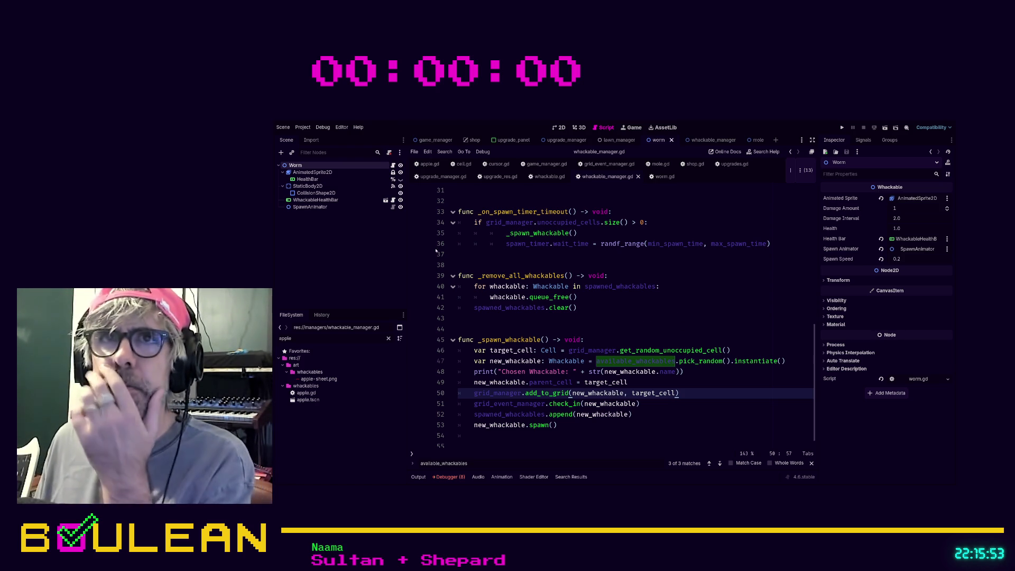
# Open whackable.gd from the Worm script through its Whackable base class
pyautogui.click(393, 165)
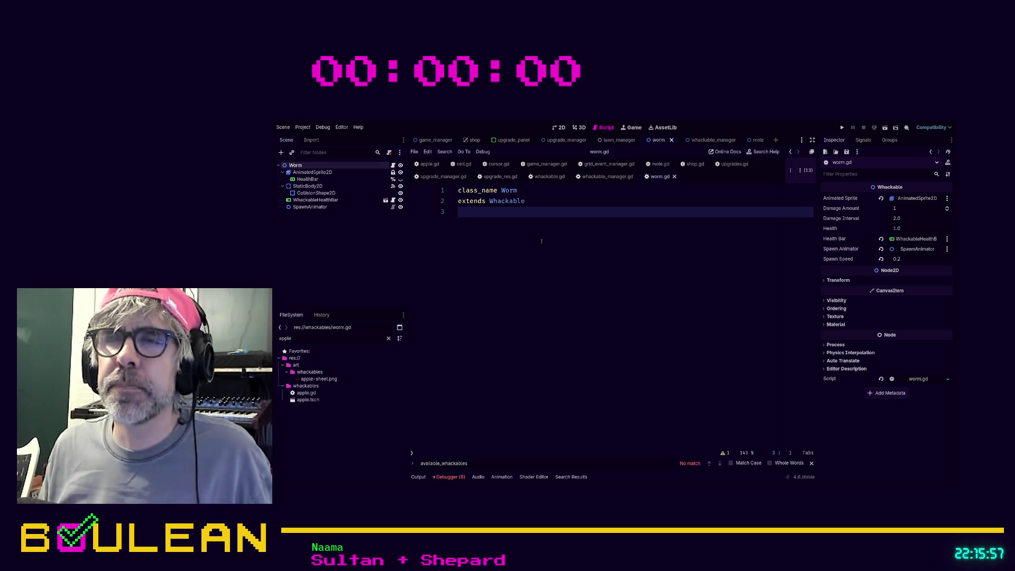
pyautogui.keyDown('ctrl'); pyautogui.click(507, 201); pyautogui.keyUp('ctrl')
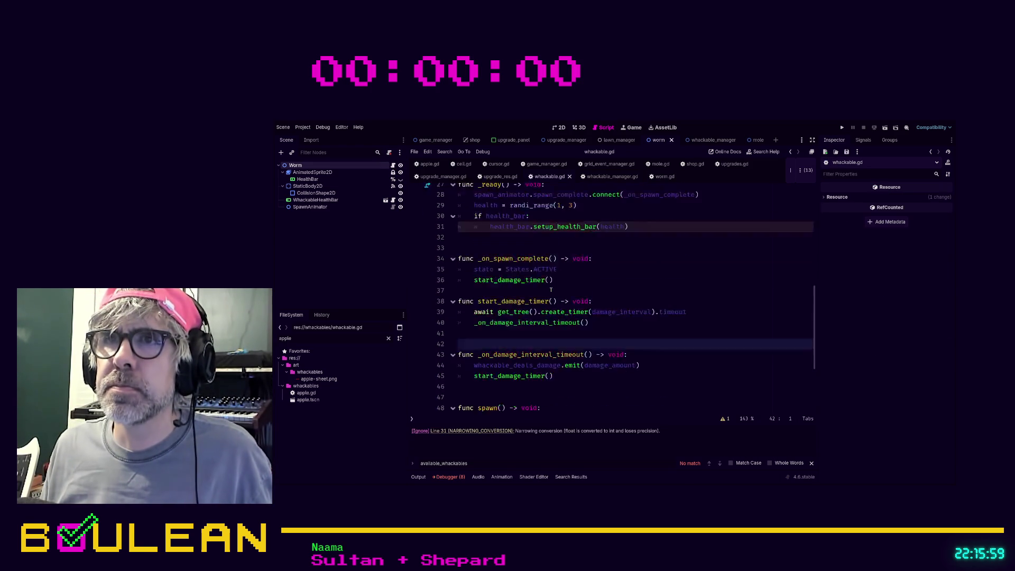
pyautogui.scroll(7, 550, 290)
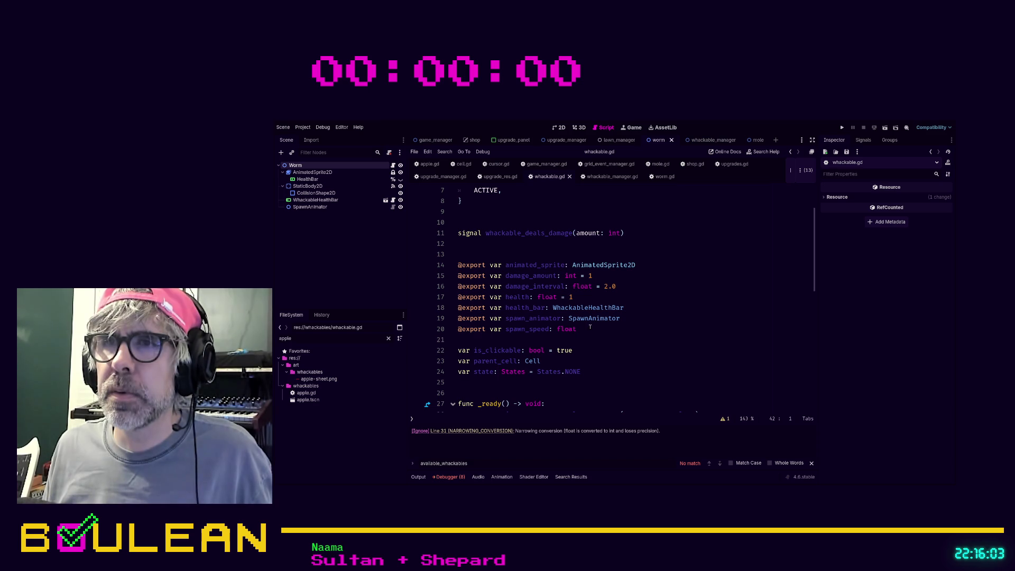
pyautogui.click(637, 311)
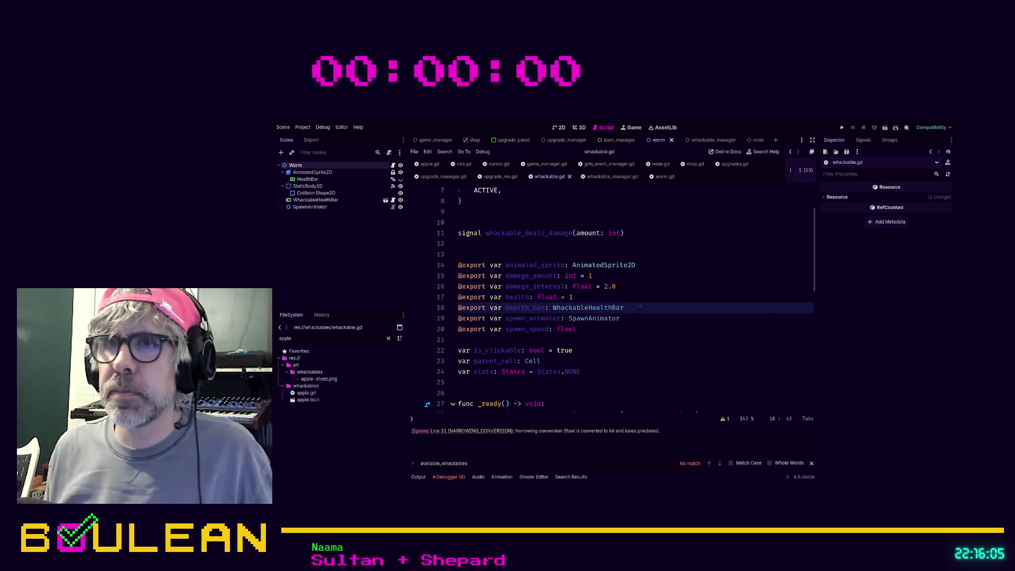
pyautogui.press('Return')
pyautogui.write('@')
pyautogui.press('BackSpace')
pyautogui.press('BackSpace')
pyautogui.write('t var')
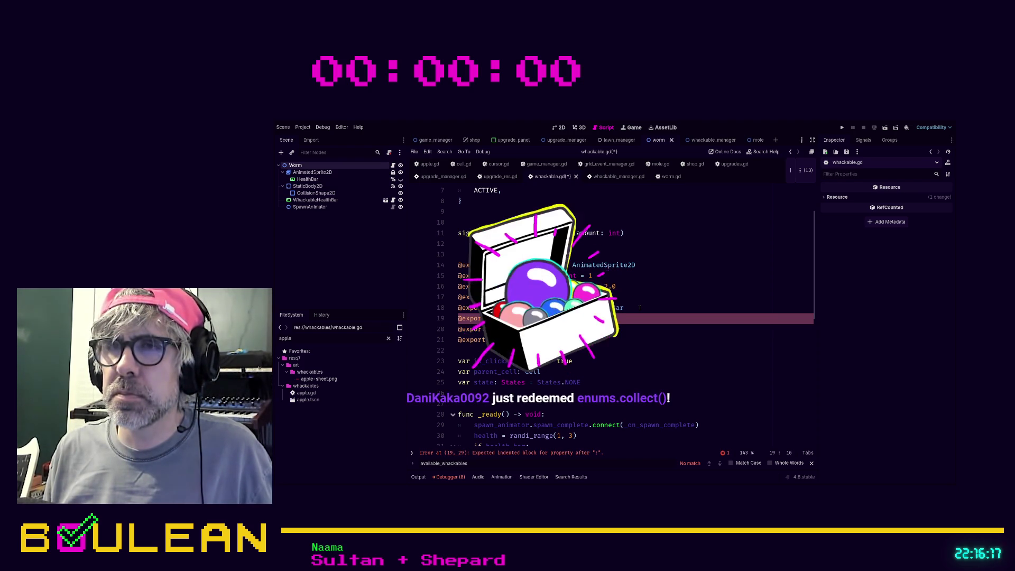
# Complete the new export declaration and save whackable.gd
pyautogui.write('health_bar: HealthBar')
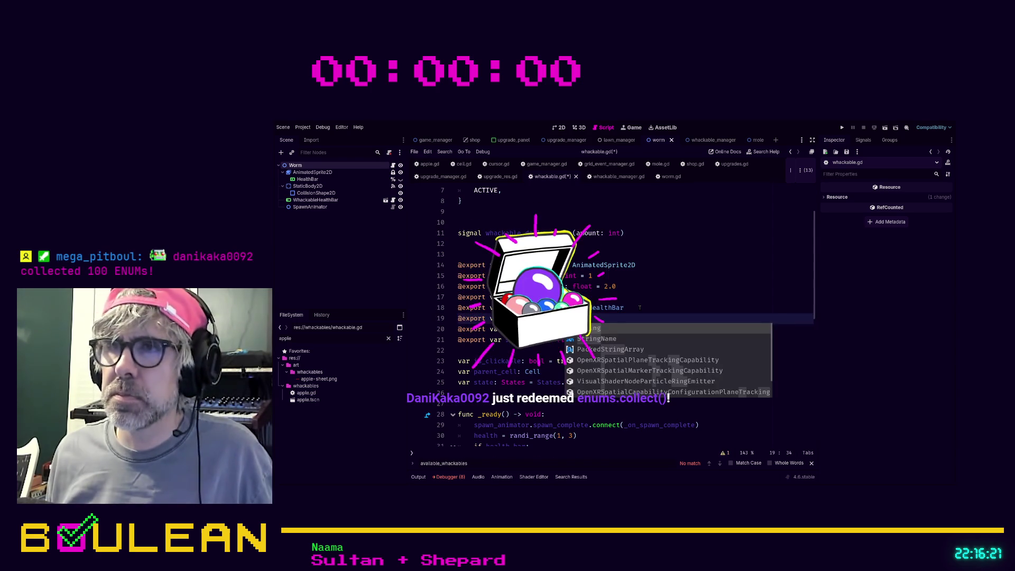
pyautogui.click(640, 307)
pyautogui.hotkey('ctrl', 's')
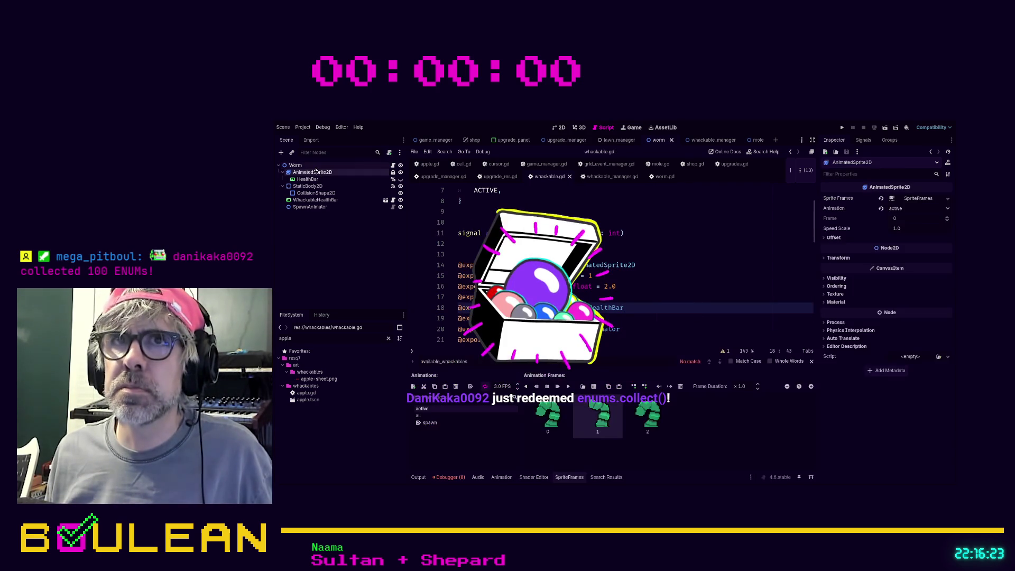
# Set Name Singular to 'Worm' and 'Mole' in the worm and mole scenes, saving each
pyautogui.click(296, 165)
pyautogui.click(900, 249)
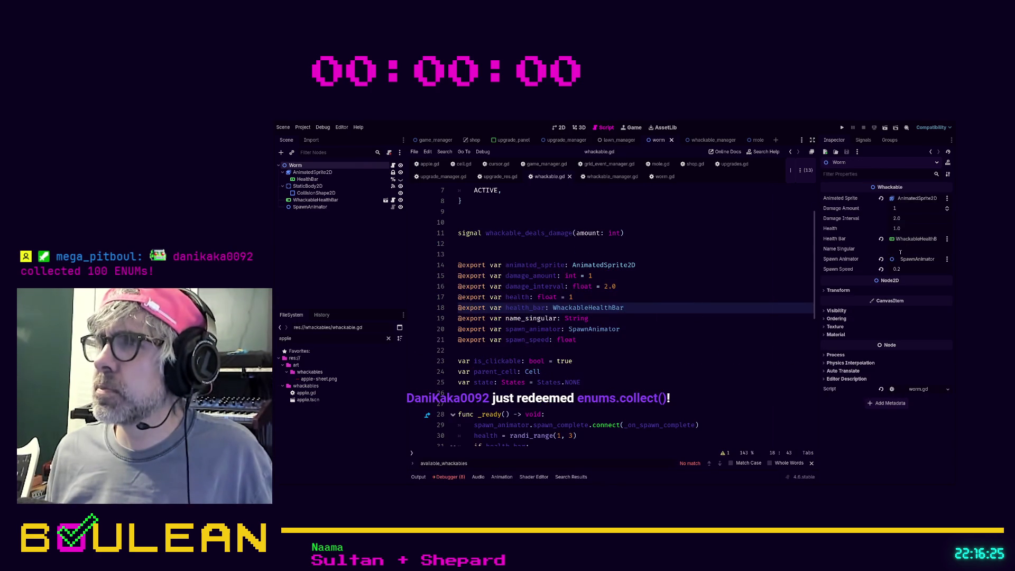
pyautogui.write('Worm')
pyautogui.hotkey('ctrl', 's')
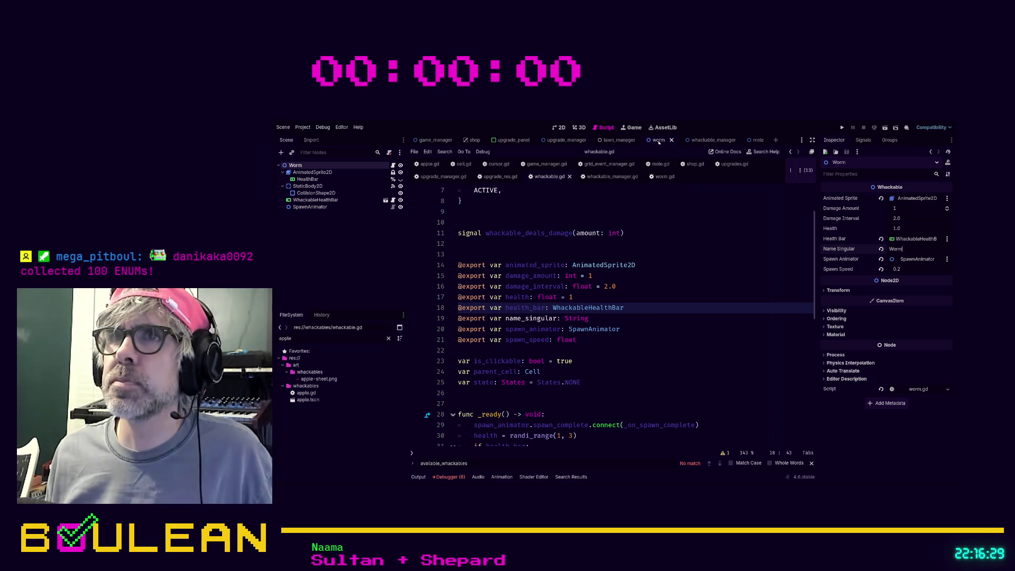
pyautogui.click(693, 140)
pyautogui.click(753, 141)
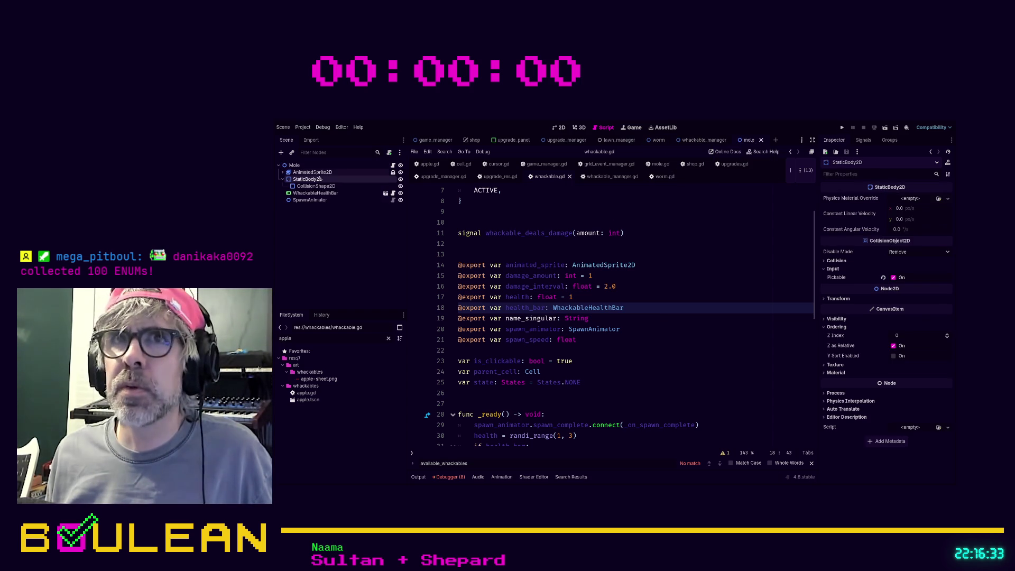
pyautogui.click(307, 166)
pyautogui.click(899, 248)
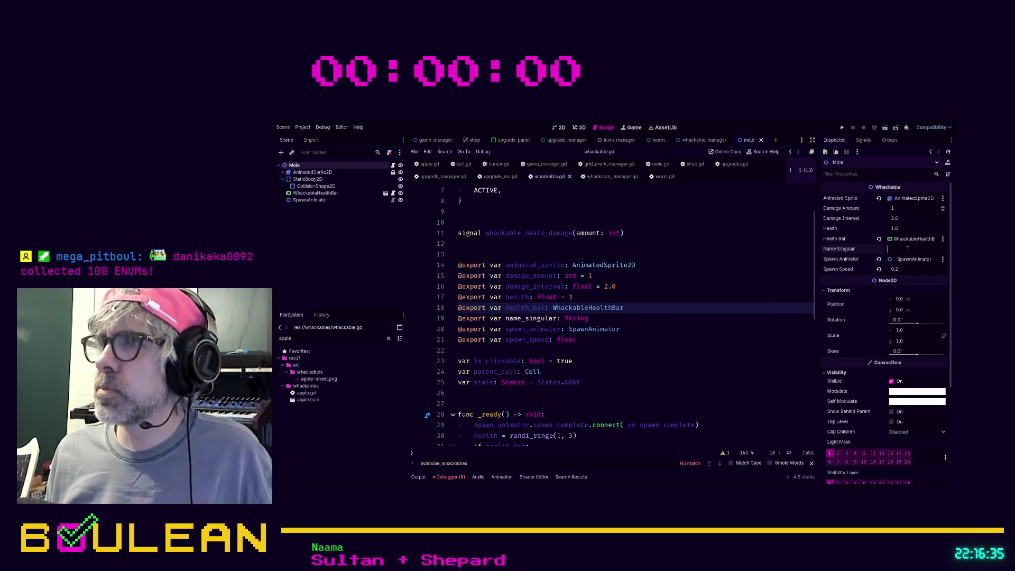
pyautogui.write('Mole')
pyautogui.hotkey('ctrl', 's')
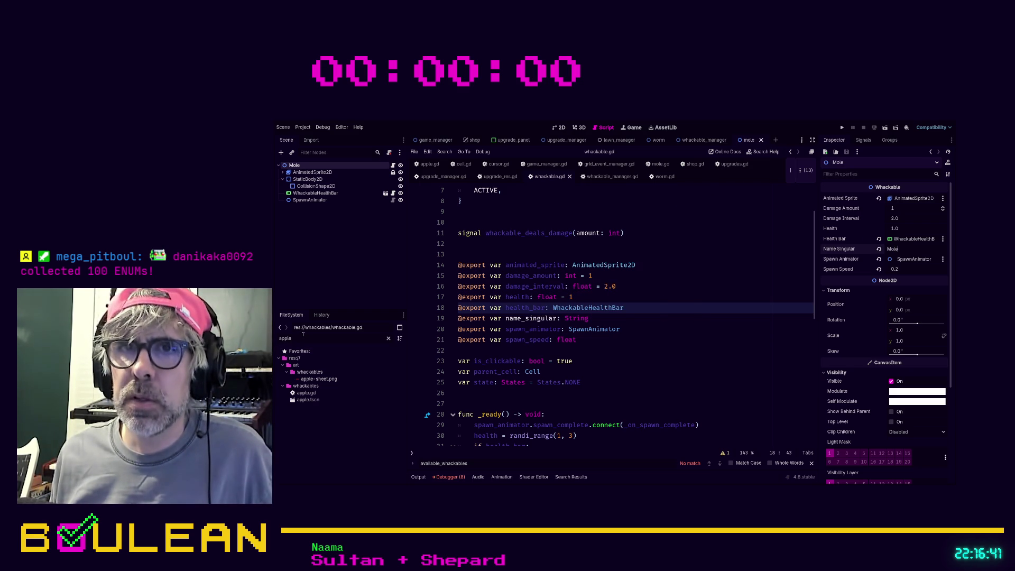
# Set the Apple scene's Name Singular to 'Apple' and run the game with F5
pyautogui.doubleClick(307, 400)
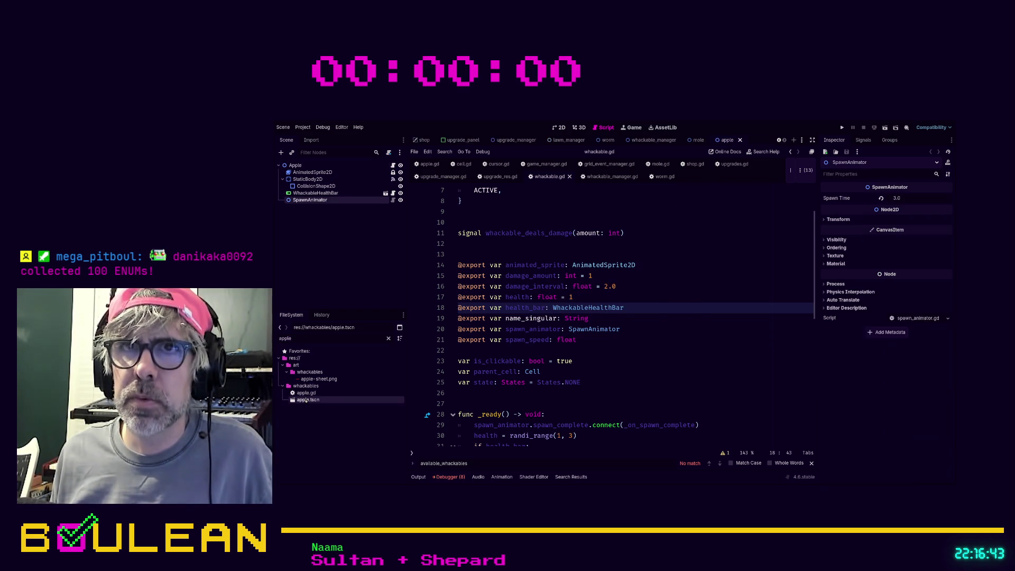
pyautogui.click(295, 165)
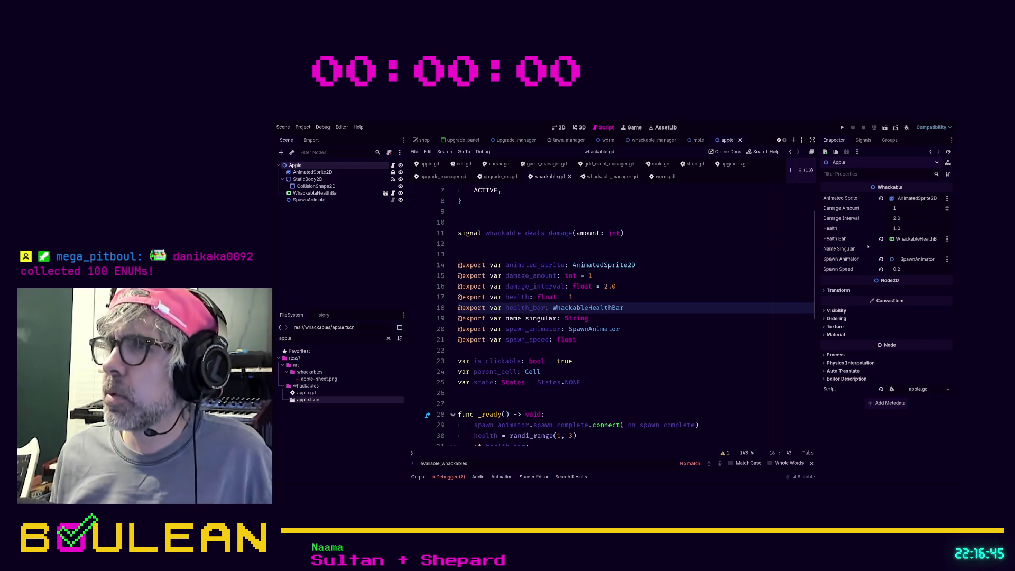
pyautogui.click(893, 250)
pyautogui.write('pple')
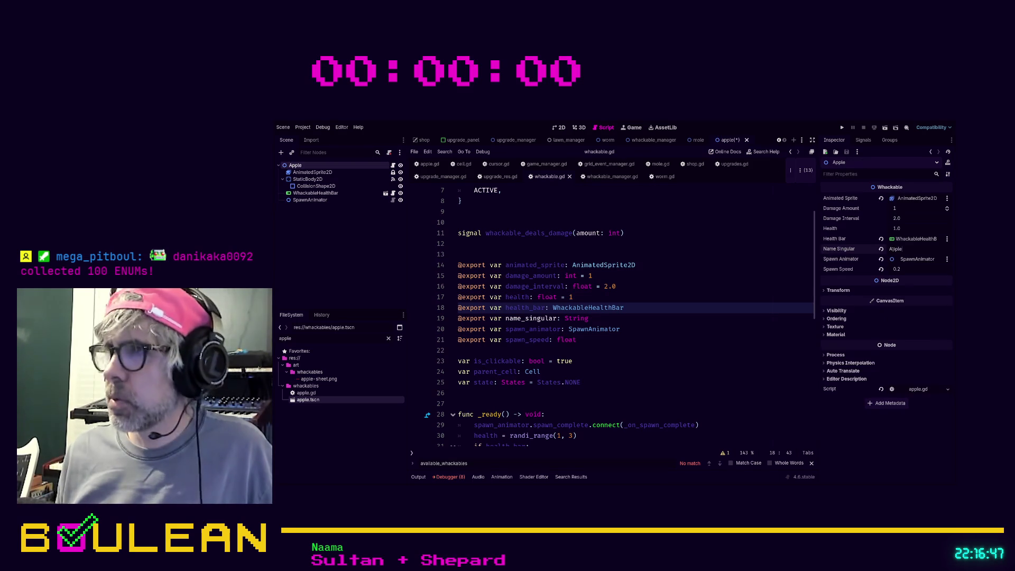
pyautogui.click(736, 295)
pyautogui.press('F5')
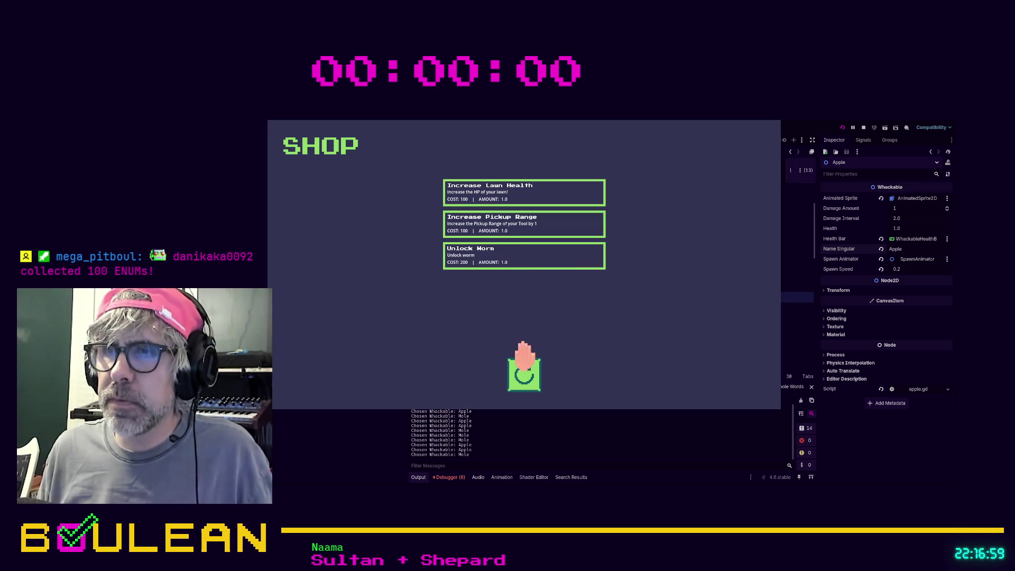
# Buy the Unlock Worm upgrade, start the round, and whack the first worms, apple and mole
pyautogui.click(455, 262)
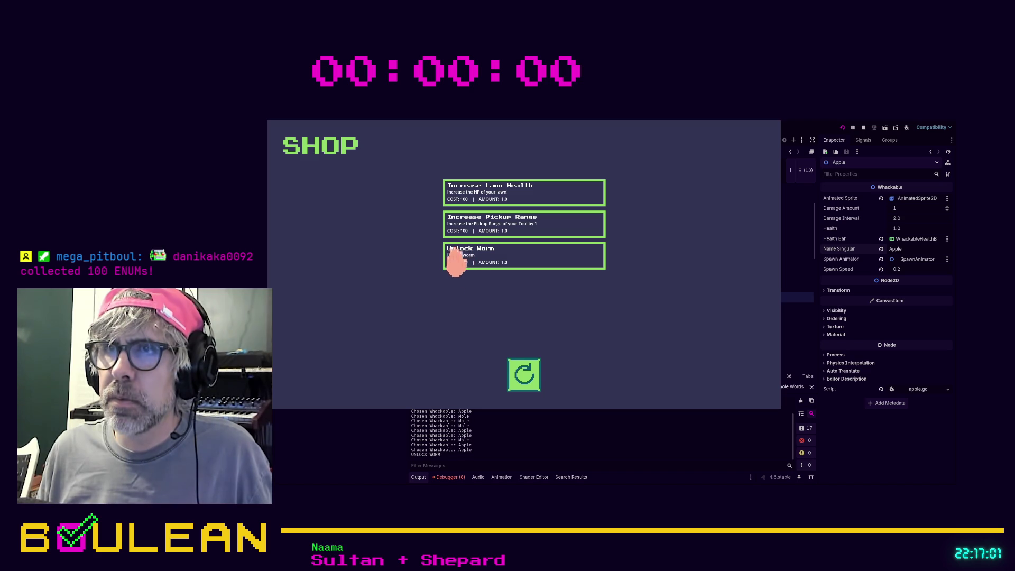
pyautogui.click(523, 376)
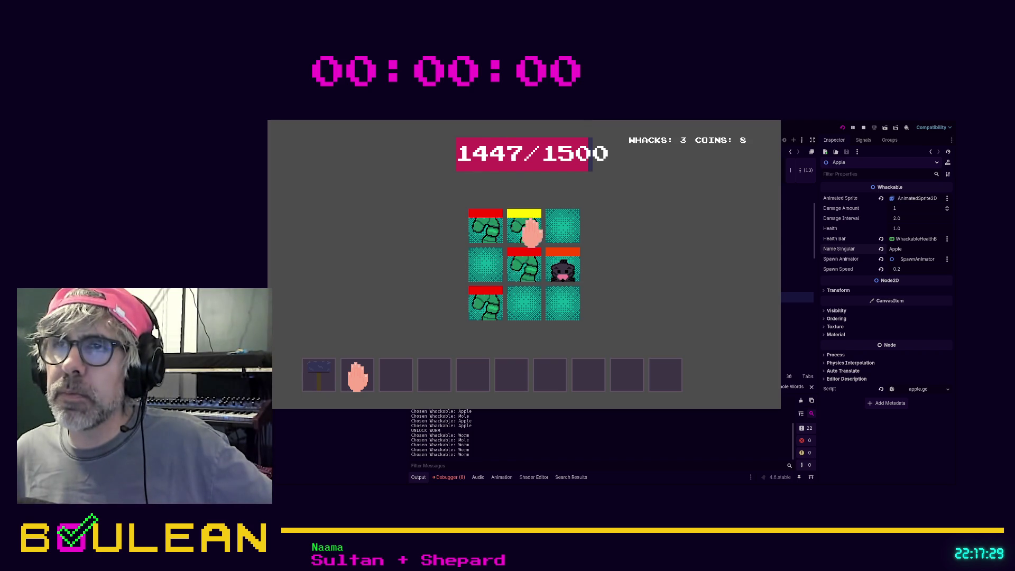
pyautogui.click(529, 230)
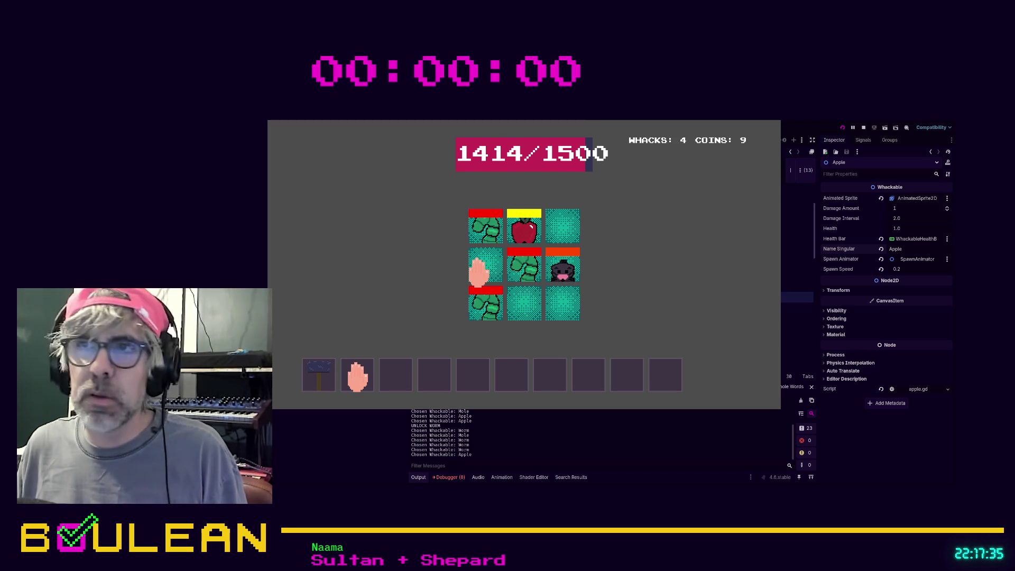
pyautogui.click(483, 296)
pyautogui.click(511, 272)
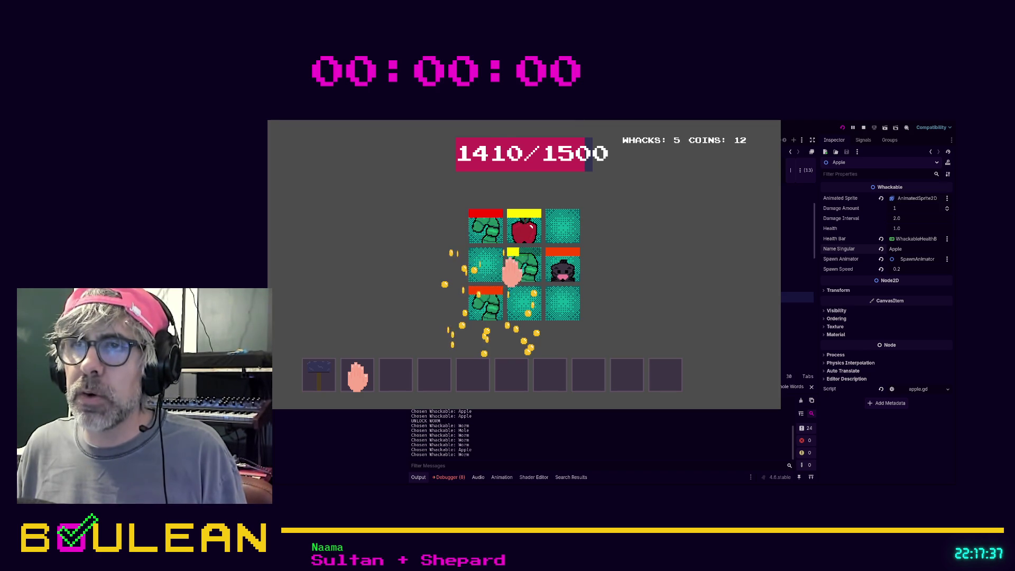
pyautogui.click(482, 297)
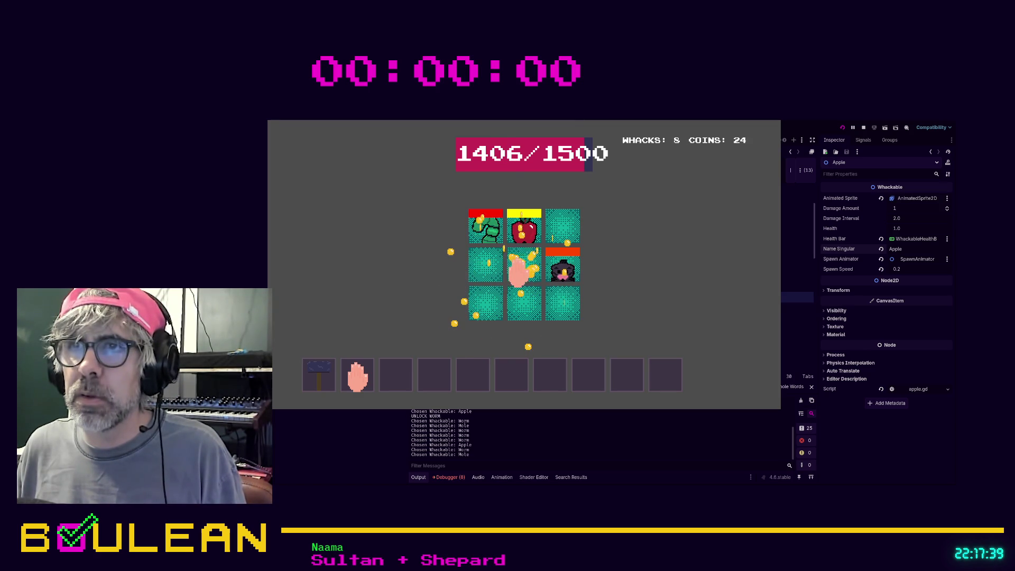
pyautogui.click(557, 267)
pyautogui.click(526, 272)
pyautogui.click(515, 228)
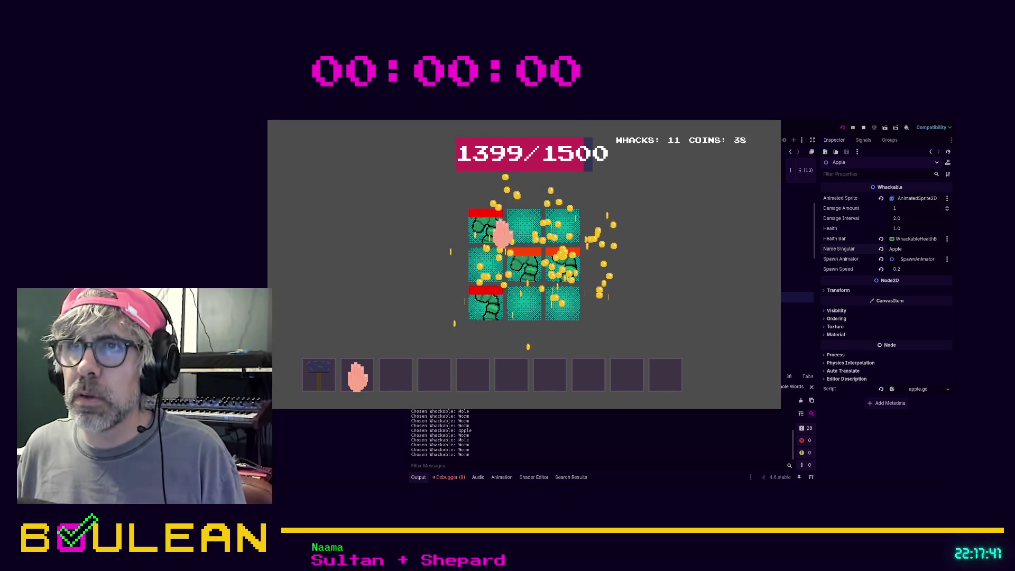
# Keep whacking worms, moles and apples across the grid, then stop the running game
pyautogui.click(516, 267)
pyautogui.click(519, 267)
pyautogui.click(560, 269)
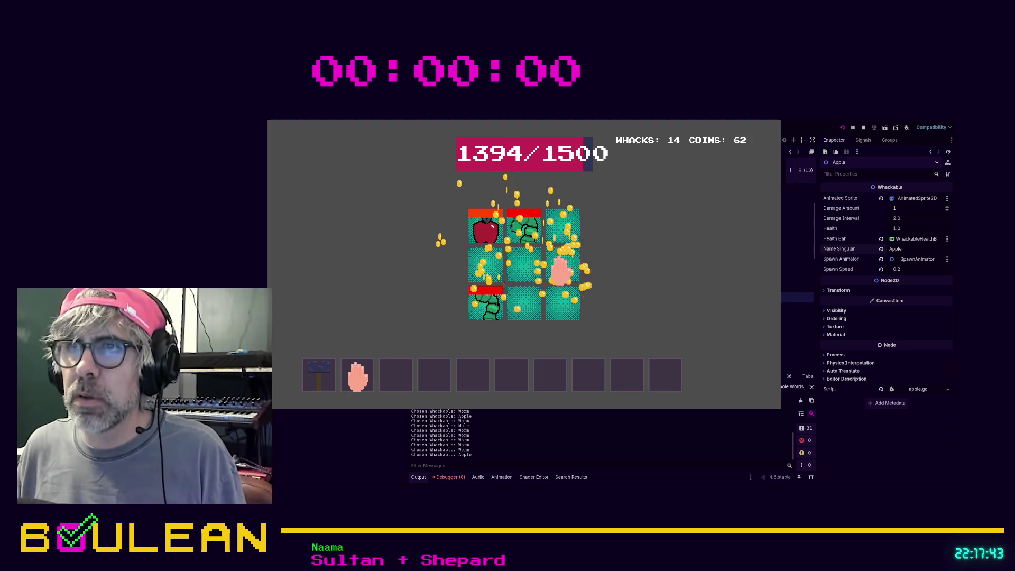
pyautogui.click(516, 227)
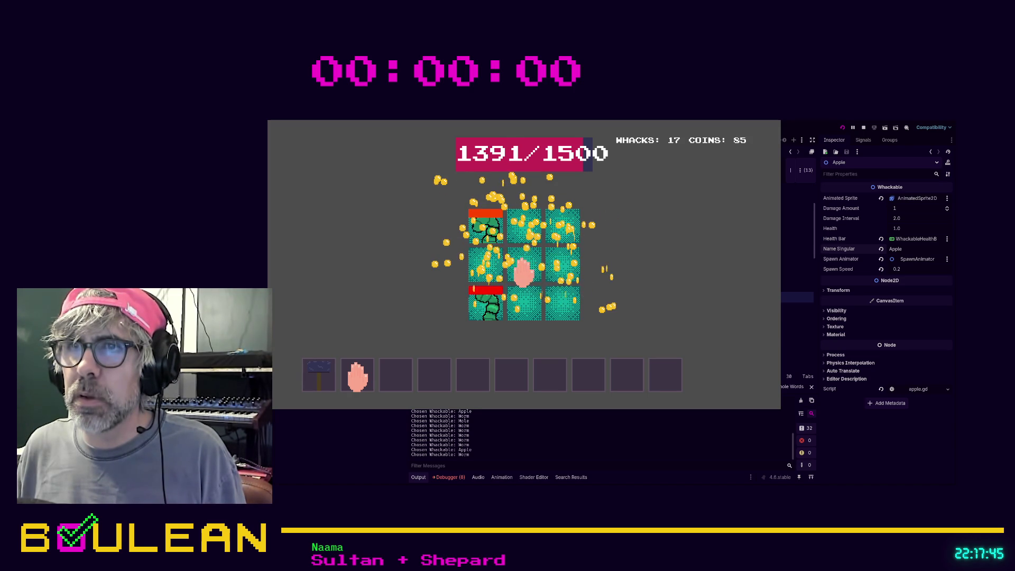
pyautogui.click(479, 296)
pyautogui.click(485, 233)
pyautogui.click(485, 232)
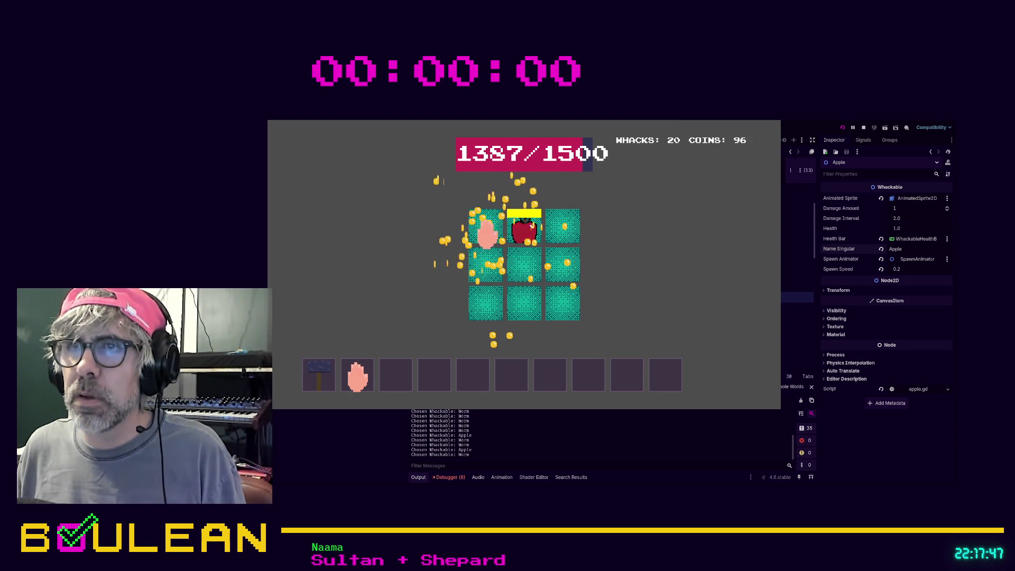
pyautogui.click(515, 227)
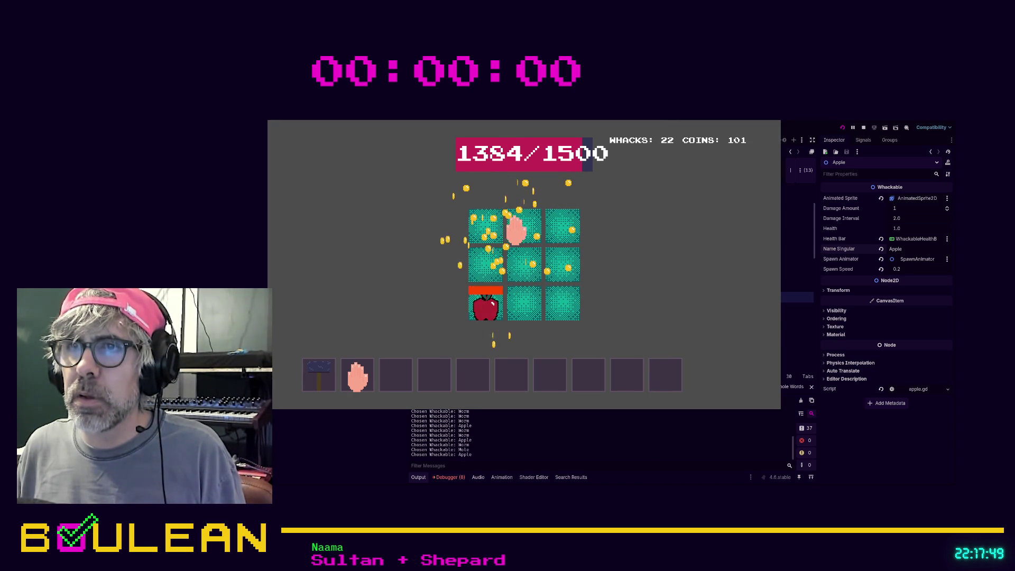
pyautogui.click(485, 304)
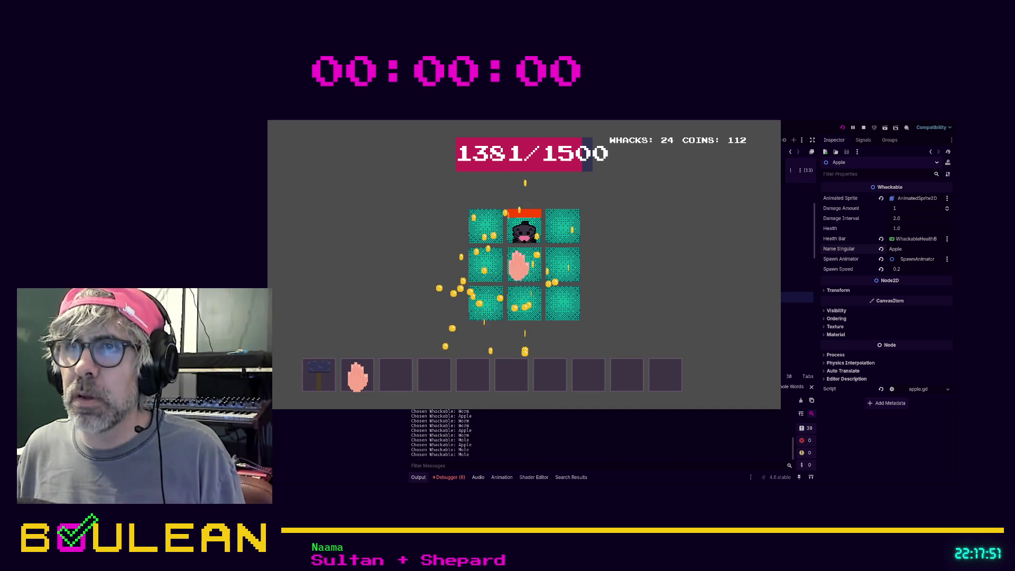
pyautogui.click(491, 222)
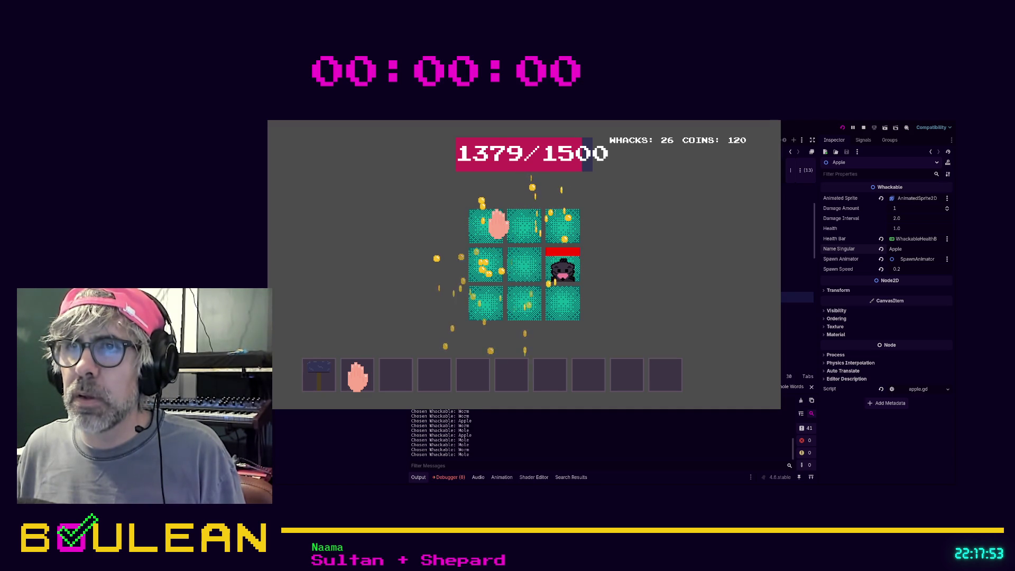
pyautogui.click(524, 268)
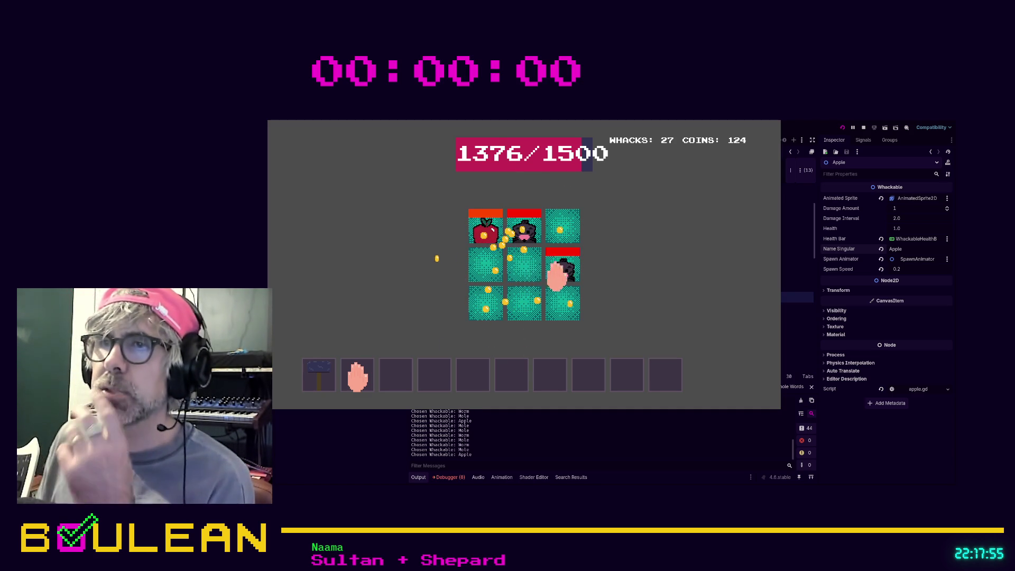
pyautogui.click(522, 241)
pyautogui.click(485, 227)
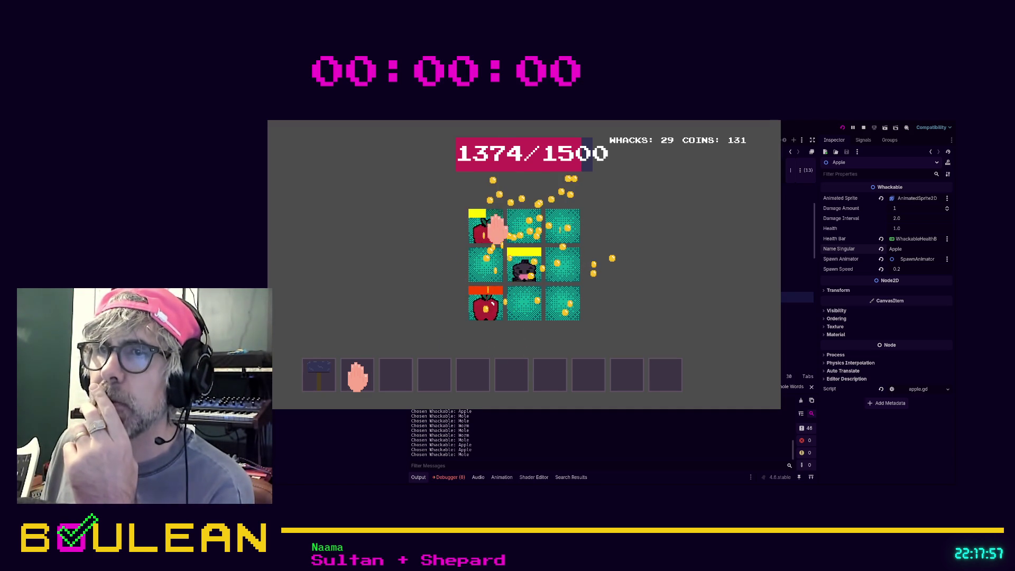
pyautogui.click(489, 233)
pyautogui.click(512, 263)
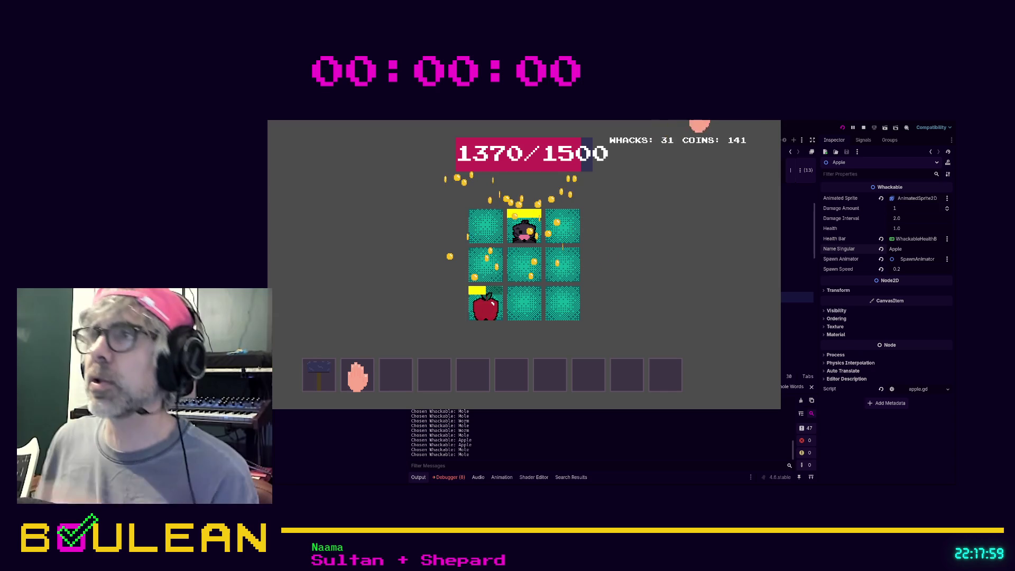
pyautogui.click(772, 124)
pyautogui.scroll(2, 608, 275)
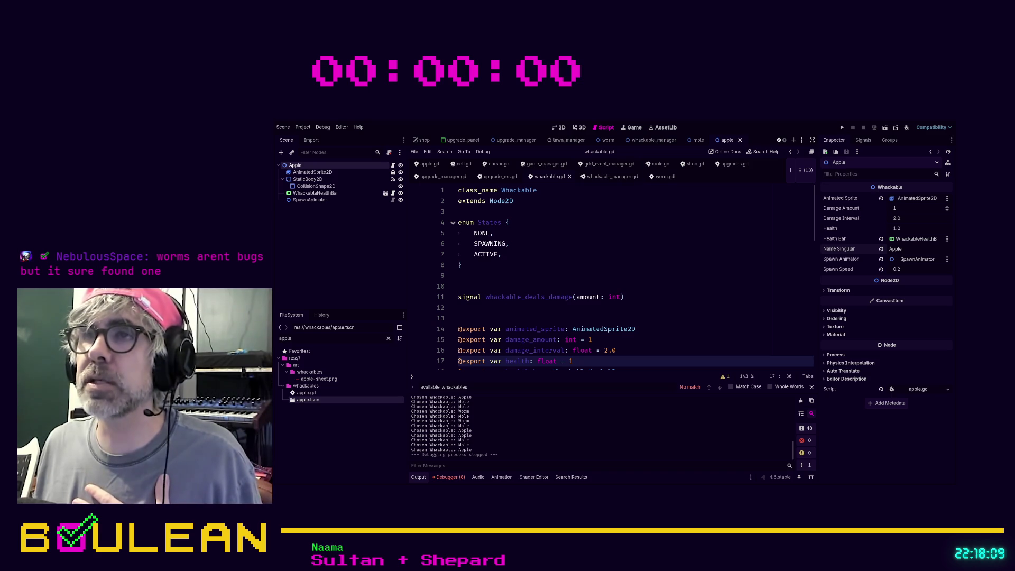
# Insert a blank line at line 38 of whackable.gd and save the script
pyautogui.scroll(-8, 624, 275)
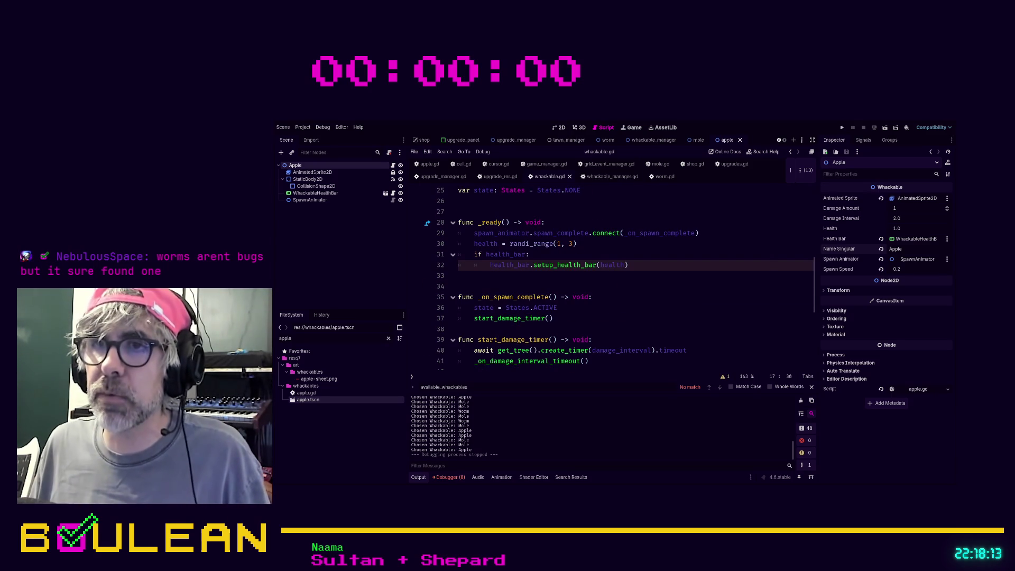
pyautogui.click(586, 329)
pyautogui.press('Return')
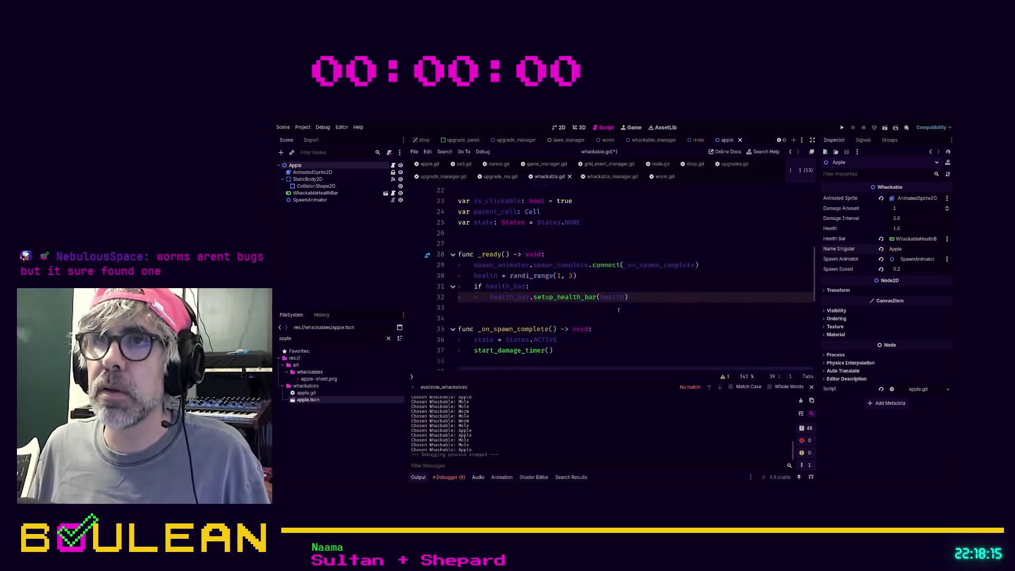
pyautogui.scroll(6, 624, 296)
pyautogui.click(671, 329)
pyautogui.hotkey('ctrl', 's')
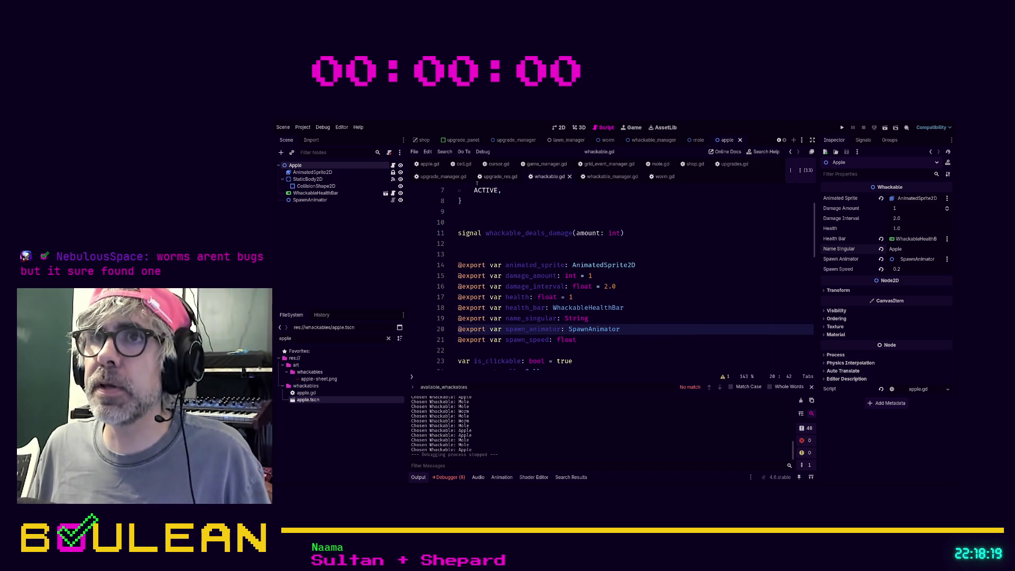
# Switch to whackable_manager.gd and jump to the _remove_all_whackables definition
pyautogui.click(595, 179)
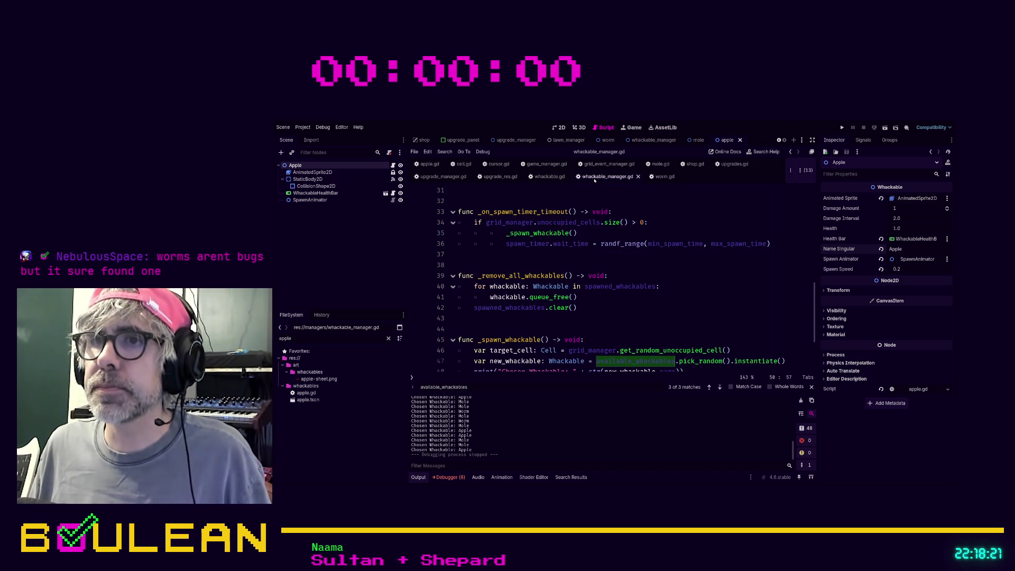
pyautogui.scroll(10, 628, 302)
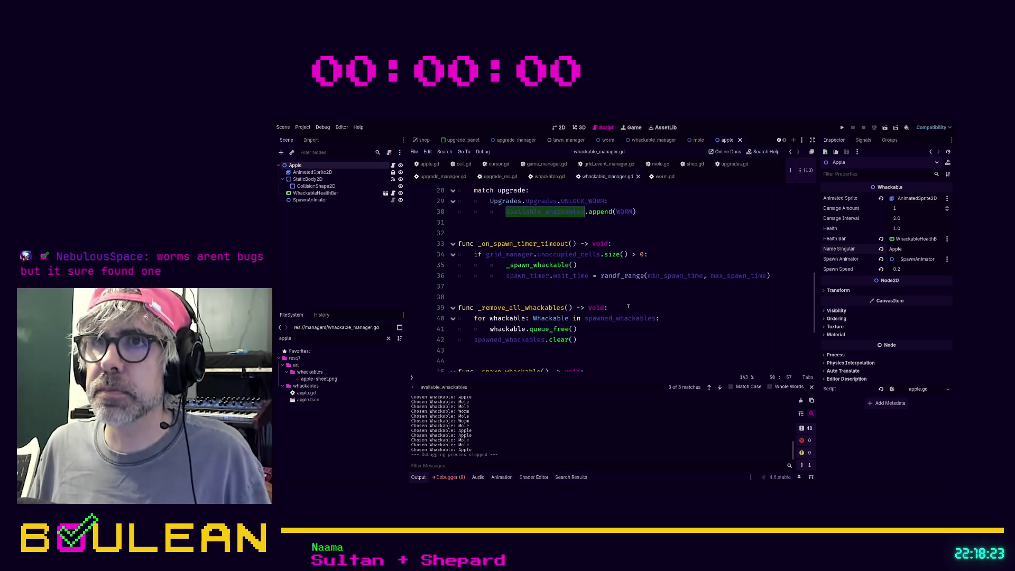
pyautogui.scroll(-1, 629, 306)
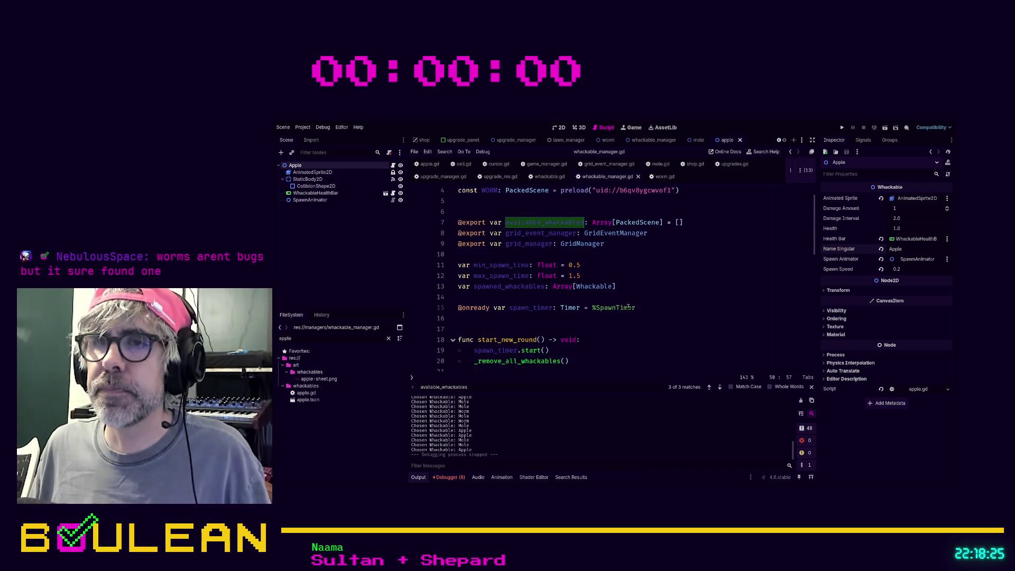
pyautogui.scroll(-3, 628, 307)
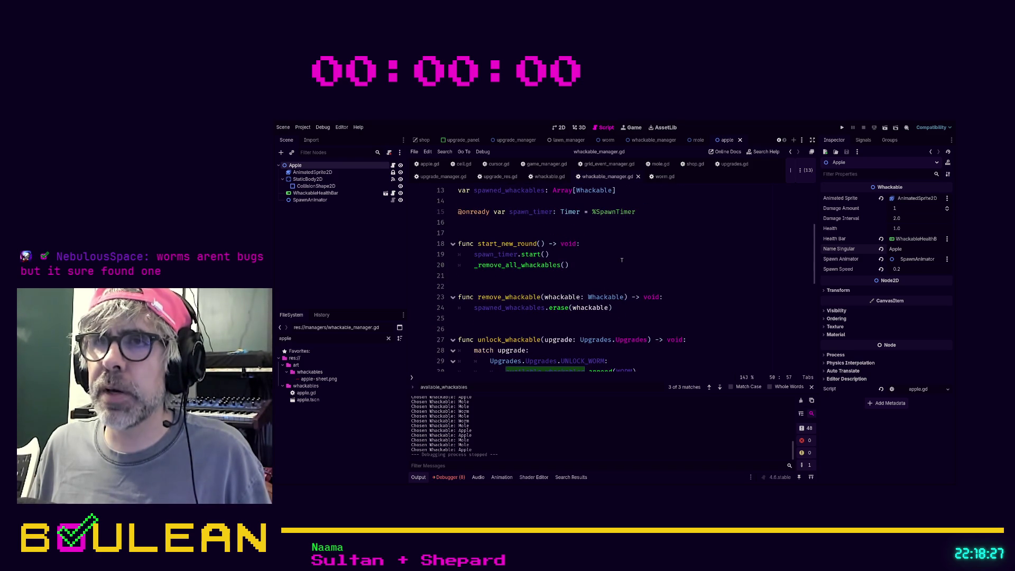
pyautogui.scroll(-2, 622, 260)
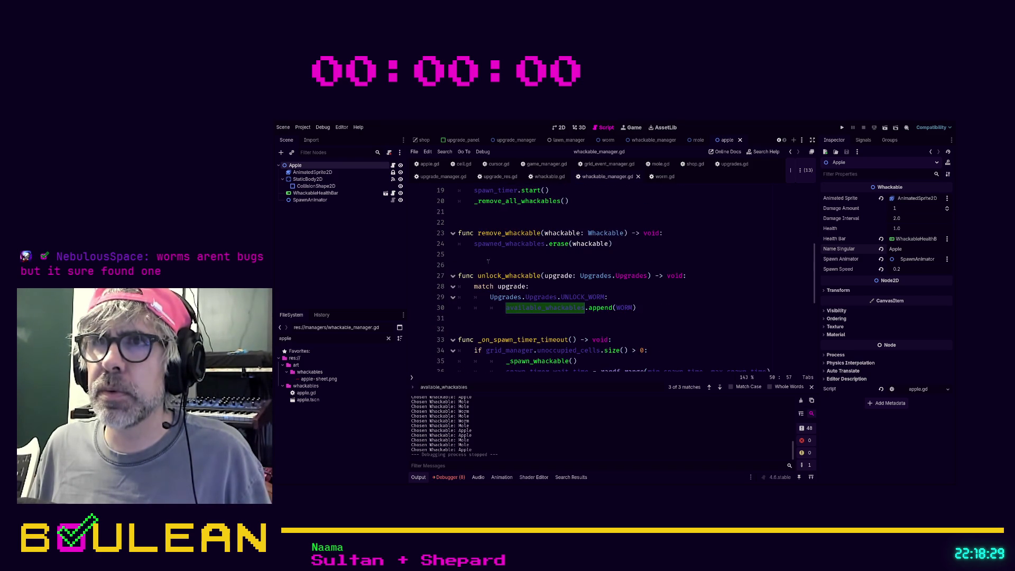
pyautogui.keyDown('ctrl'); pyautogui.click(517, 204); pyautogui.keyUp('ctrl')
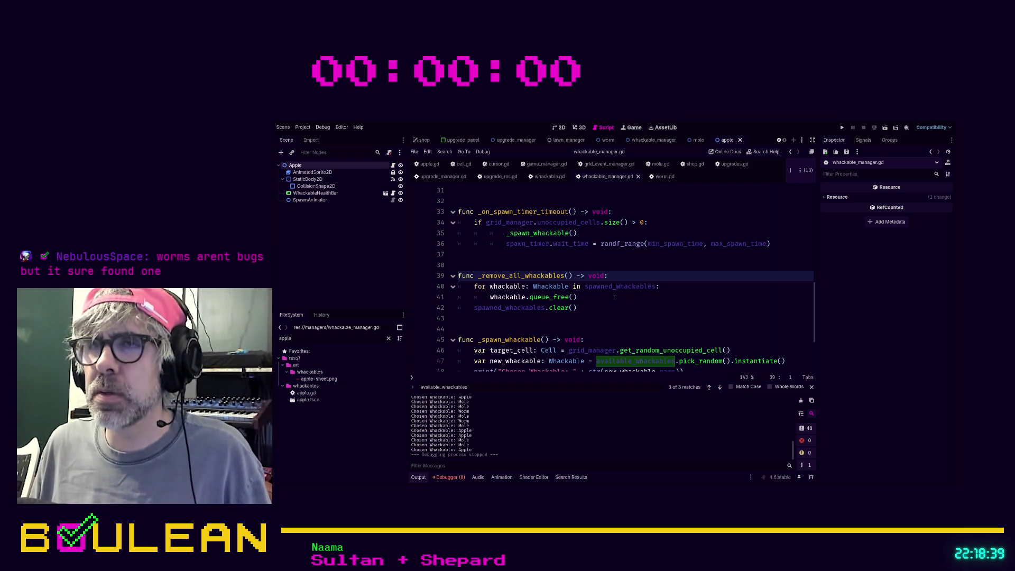
# Search the current script for 'available_ce', which finds no match, and trim the query
pyautogui.click(595, 303)
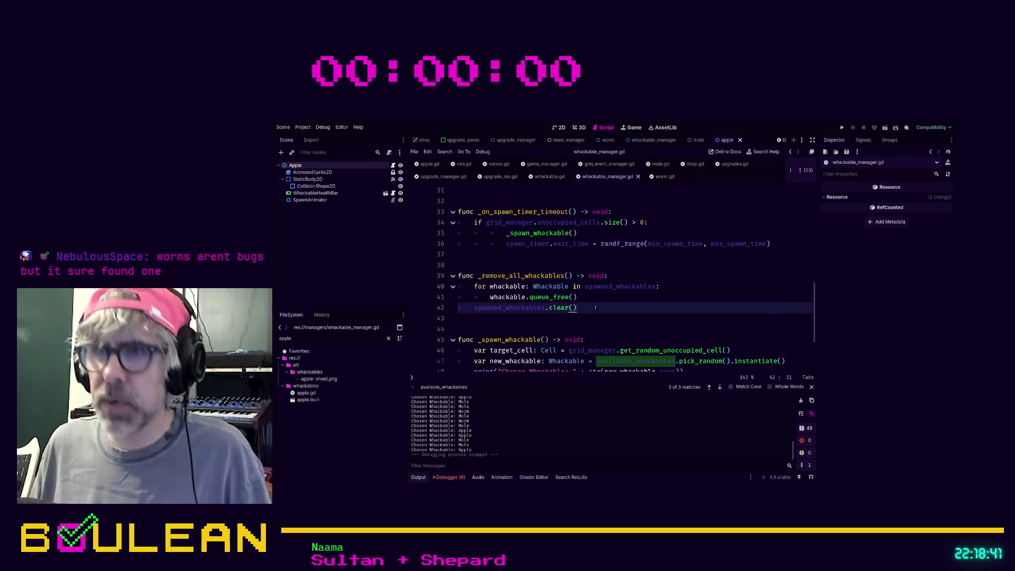
pyautogui.hotkey('ctrl', 'f')
pyautogui.write('available')
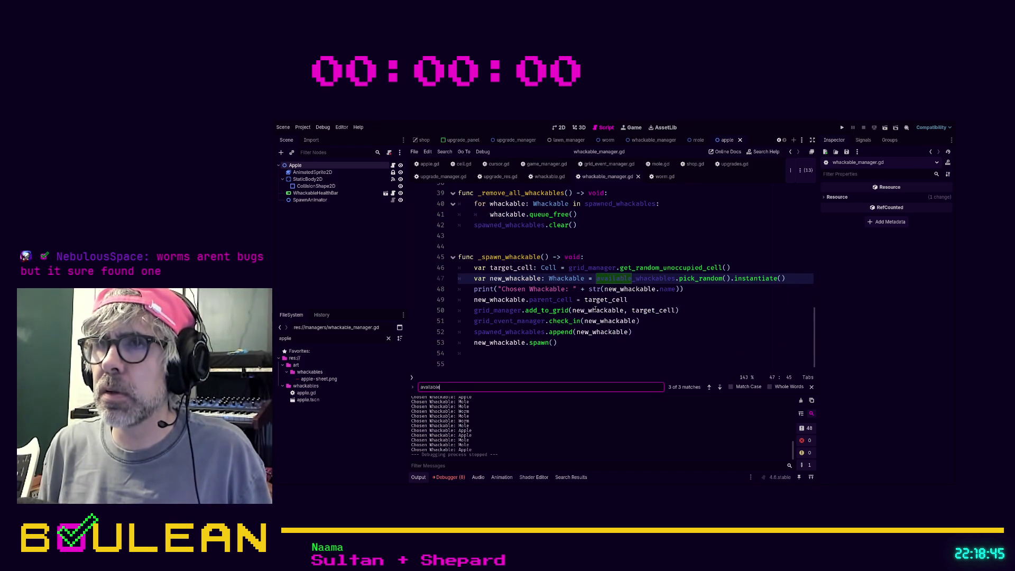
pyautogui.write('_ce')
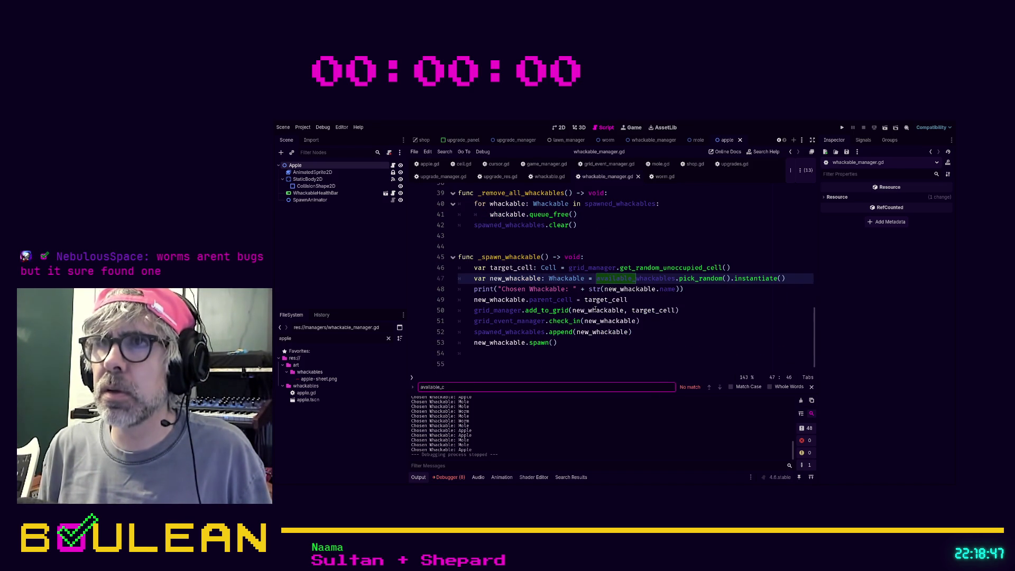
pyautogui.press('BackSpace')
pyautogui.press('BackSpace')
pyautogui.press('BackSpace')
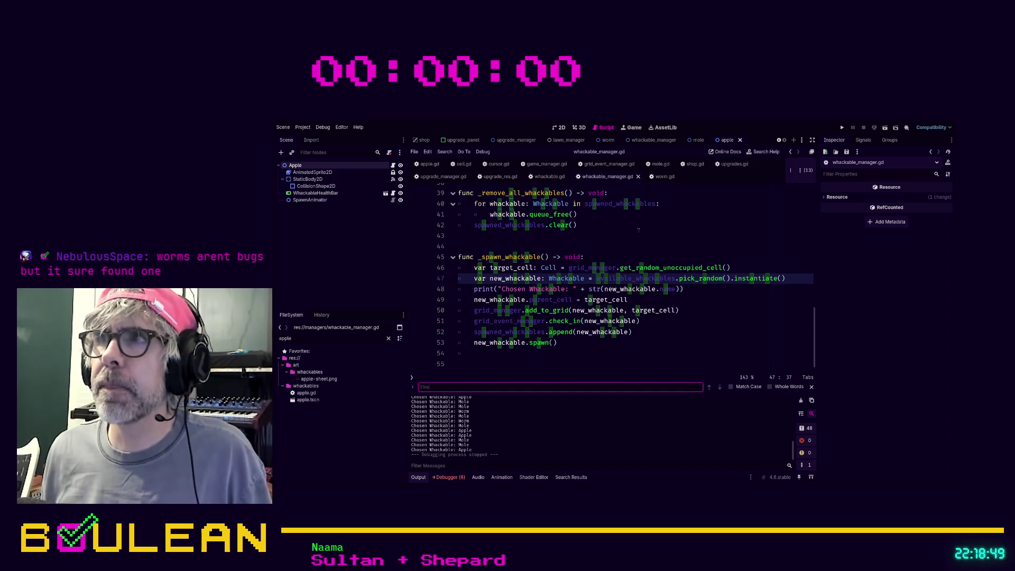
pyautogui.scroll(5, 640, 228)
pyautogui.scroll(5, 640, 227)
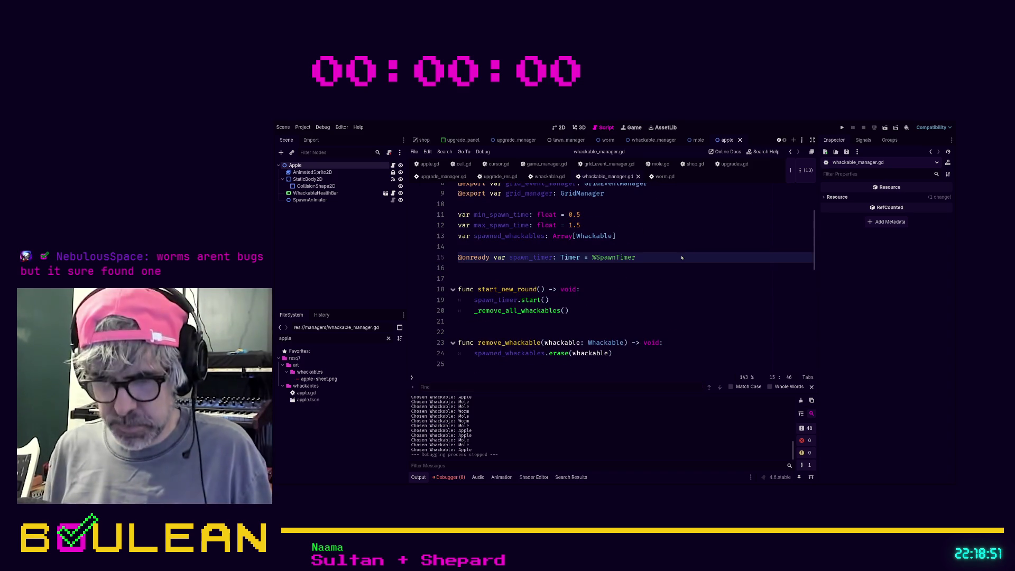
# Search the whole project for 'available' and open the hotbar.gd line 14 match
pyautogui.hotkey('ctrl', 'shift', 'f')
pyautogui.press('Return')
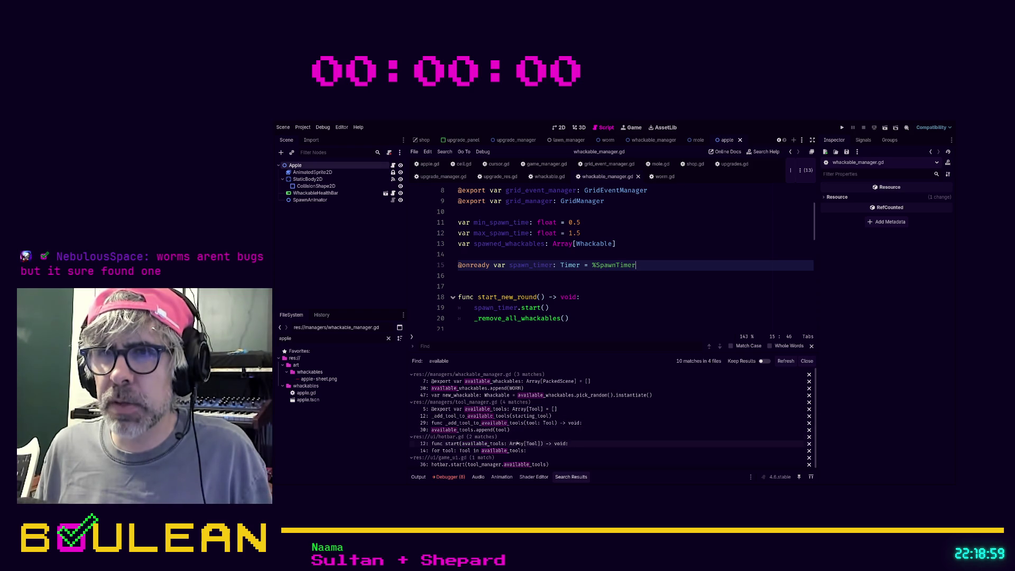
pyautogui.click(543, 450)
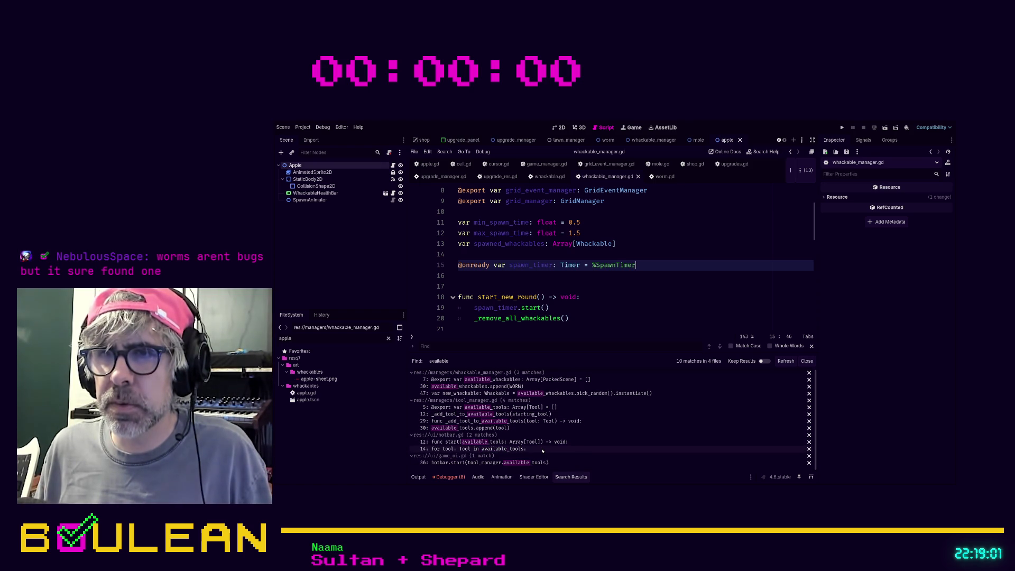
pyautogui.click(597, 307)
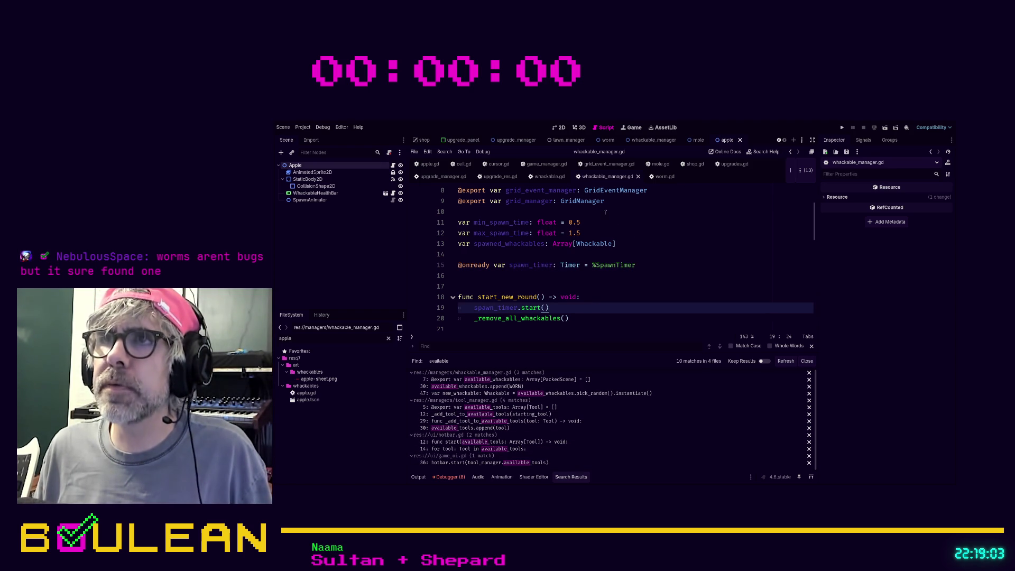
pyautogui.scroll(3, 606, 212)
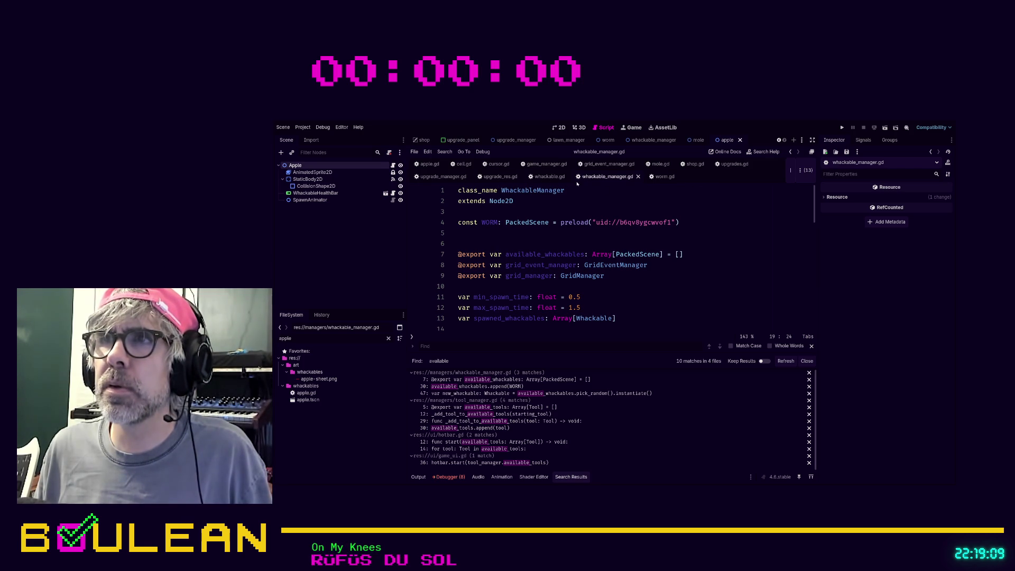
pyautogui.click(592, 206)
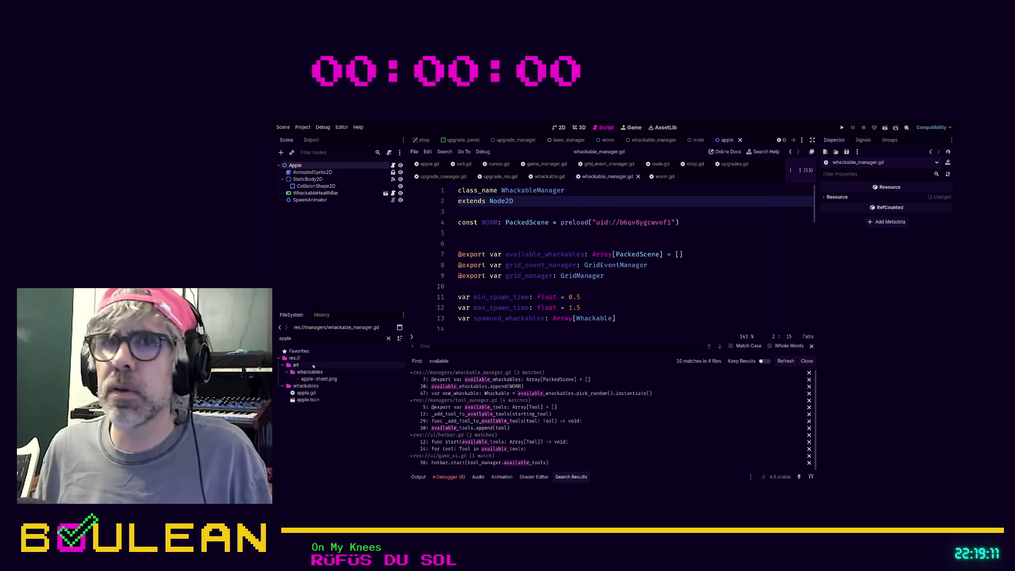
# Change the FileSystem filter from 'apple' to 'spawn', then 'whackable', and scroll through whackable_manager.gd
pyautogui.click(312, 339)
pyautogui.write('spawn')
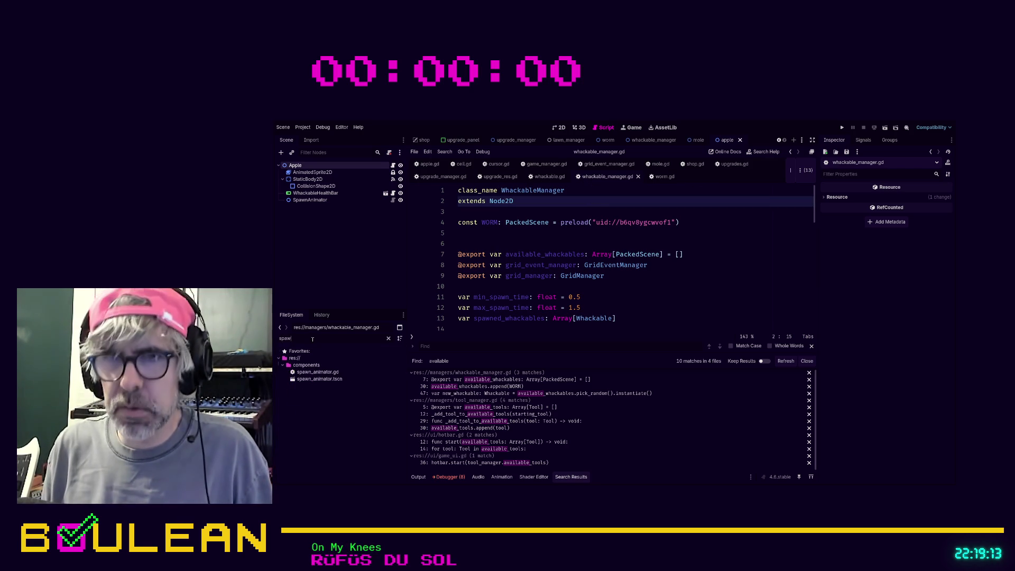
pyautogui.hotkey('ctrl', 'a')
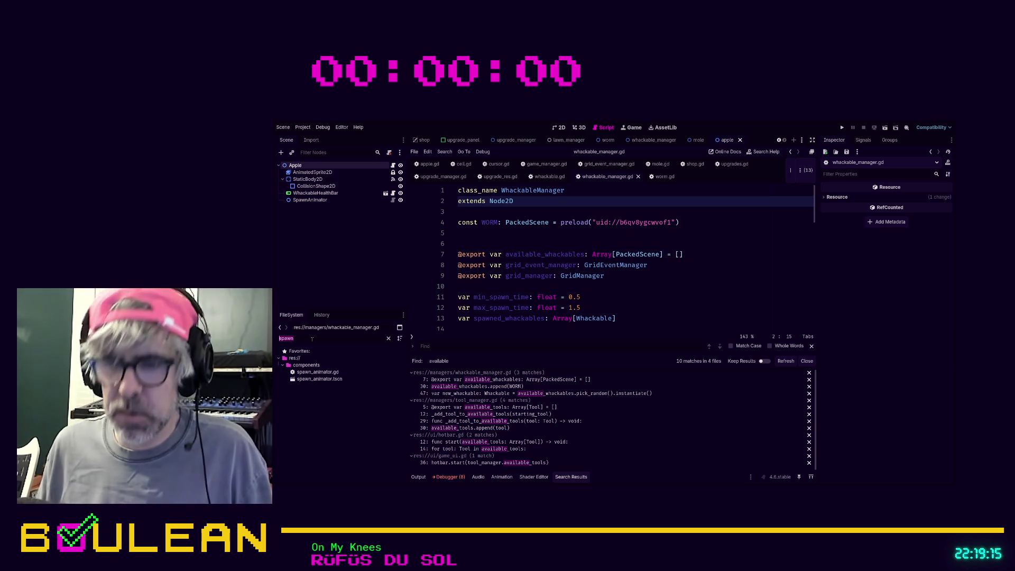
pyautogui.write('whackable')
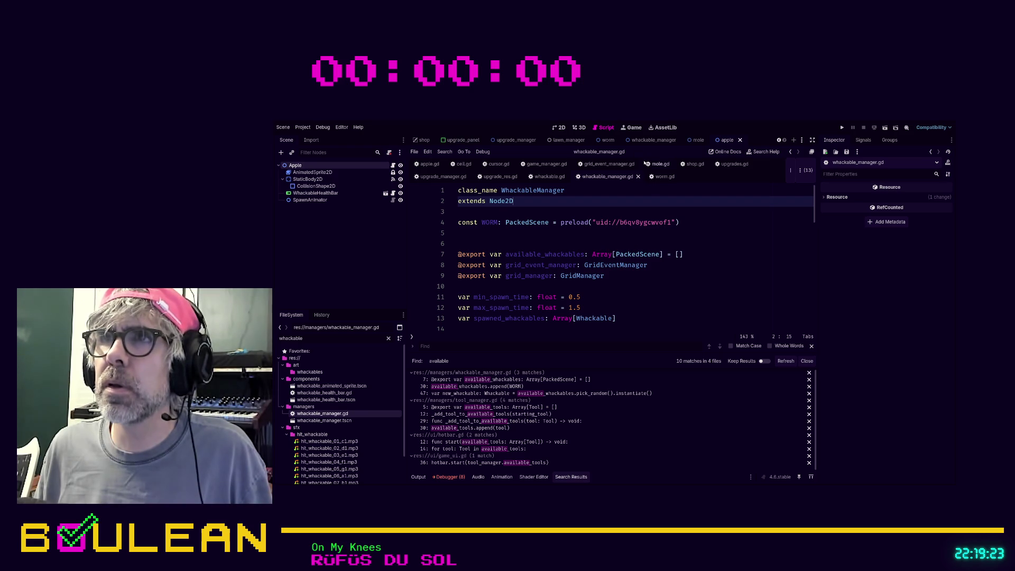
pyautogui.scroll(-6, 651, 287)
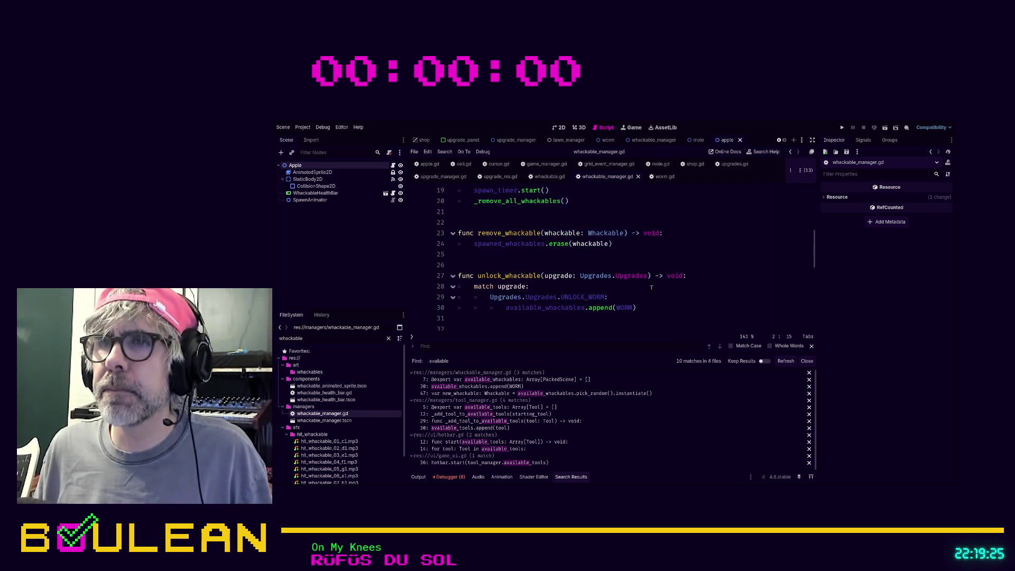
pyautogui.scroll(-2, 652, 287)
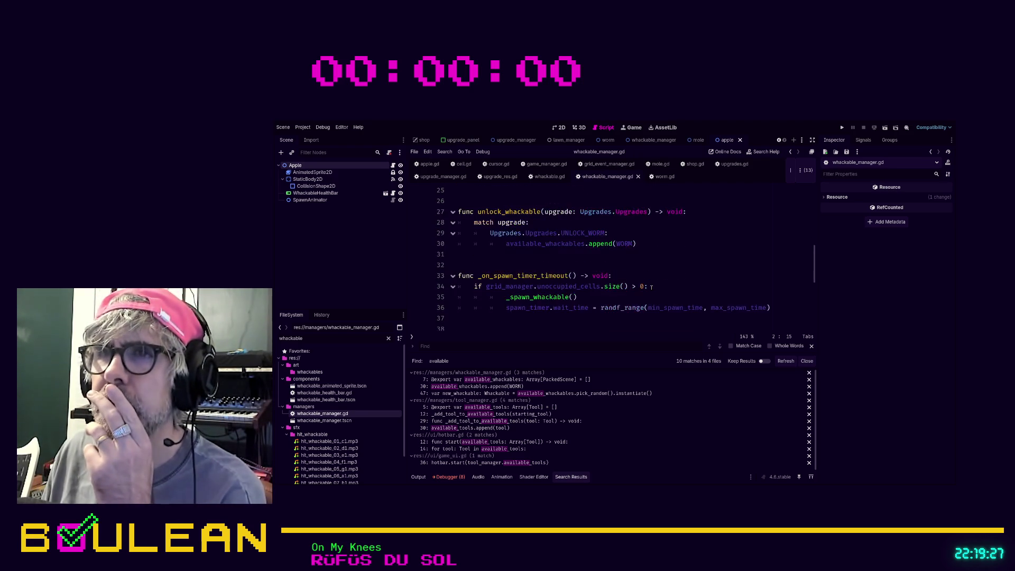
pyautogui.scroll(-2, 652, 287)
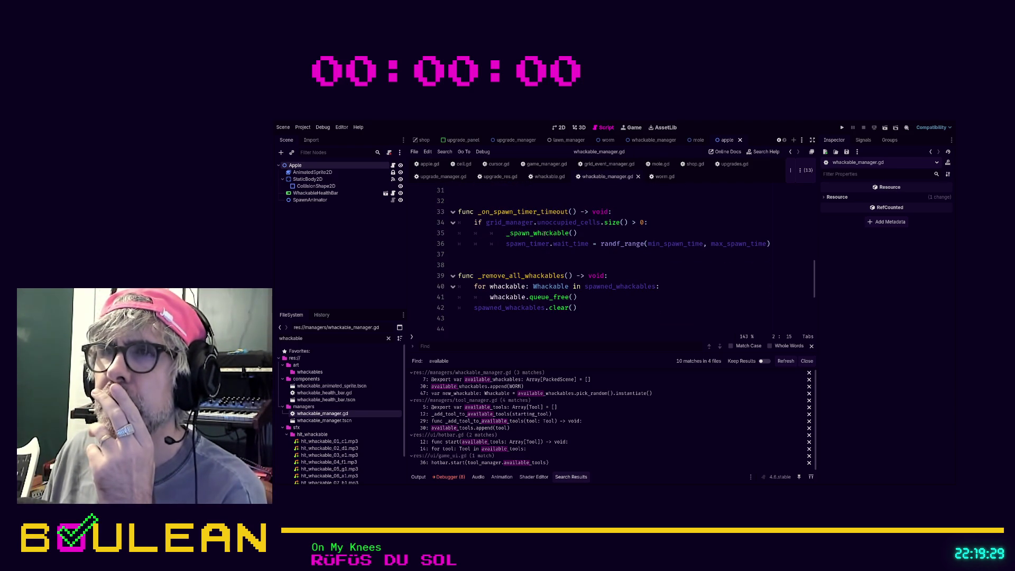
pyautogui.scroll(-2, 647, 262)
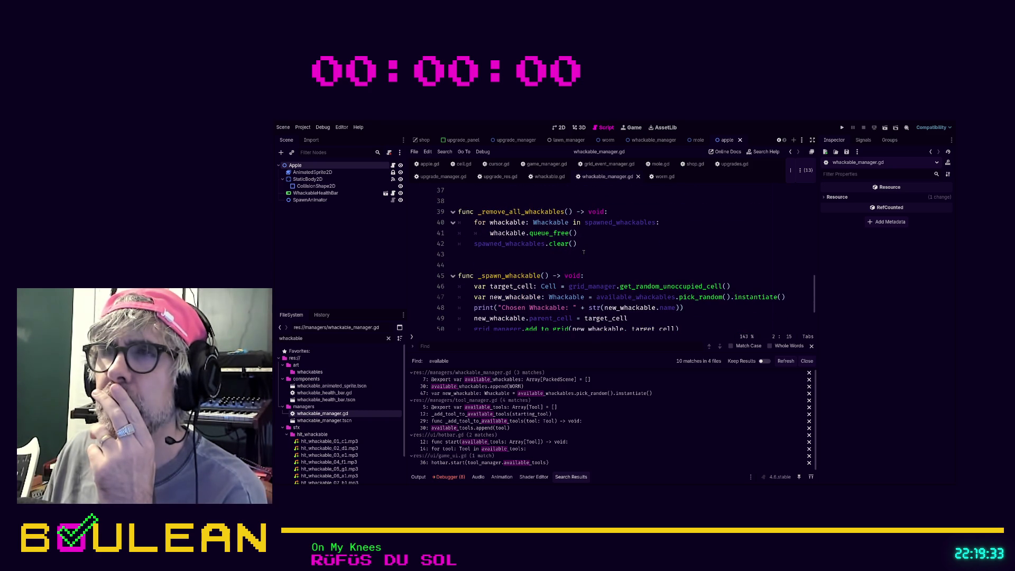
pyautogui.scroll(1, 598, 257)
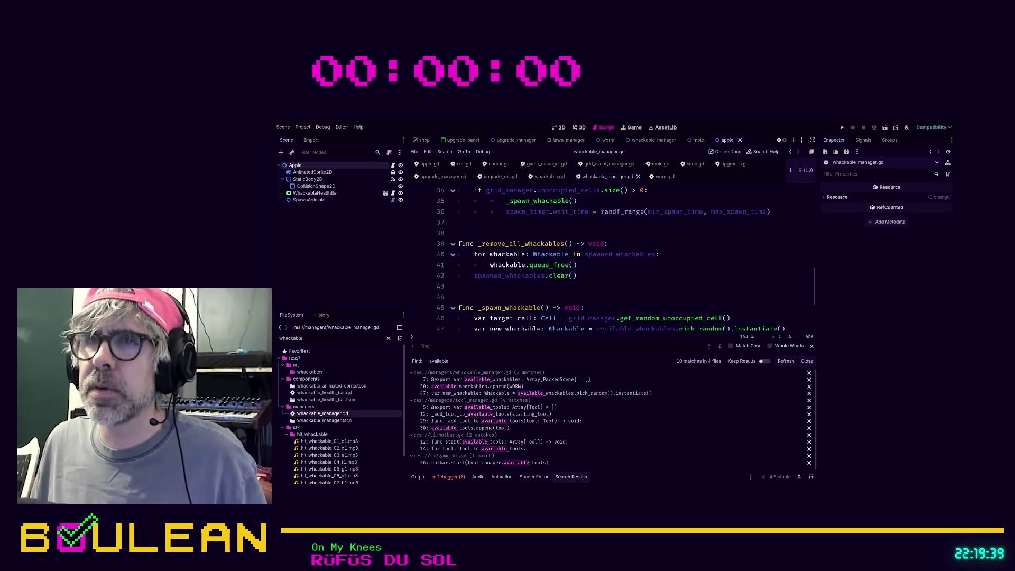
pyautogui.scroll(1, 613, 277)
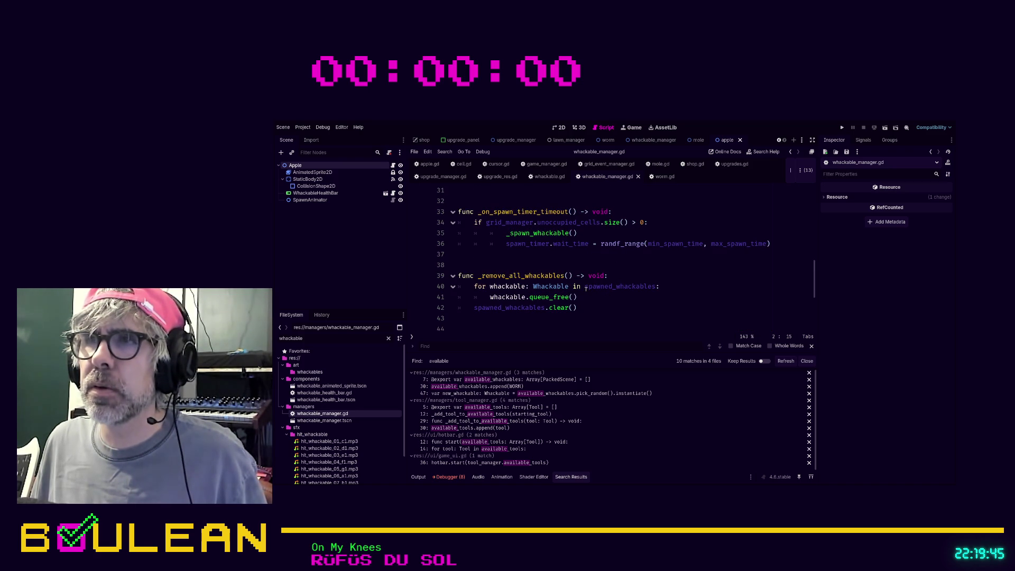
# Indent empty line 21 in whackable_manager.gd and look up the grid_manager declaration
pyautogui.keyDown('ctrl'); pyautogui.click(600, 287); pyautogui.keyUp('ctrl')
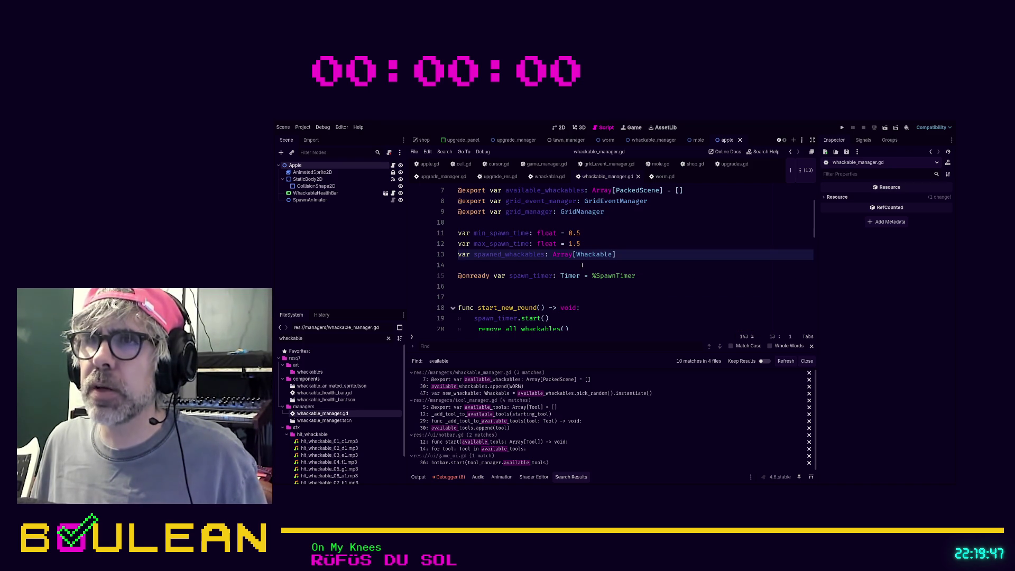
pyautogui.press('Down')
pyautogui.press('Down')
pyautogui.press('Down')
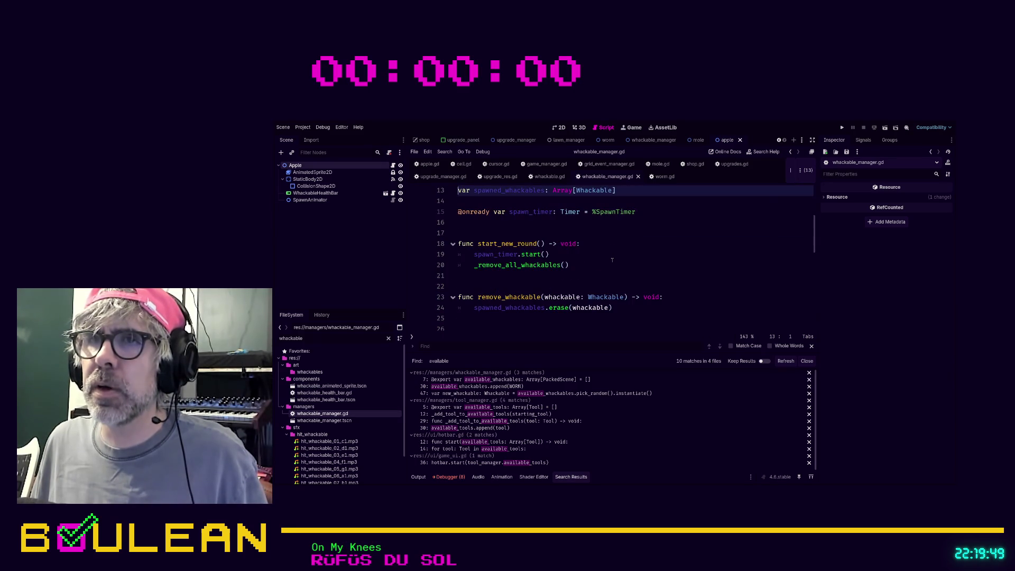
pyautogui.press('Tab')
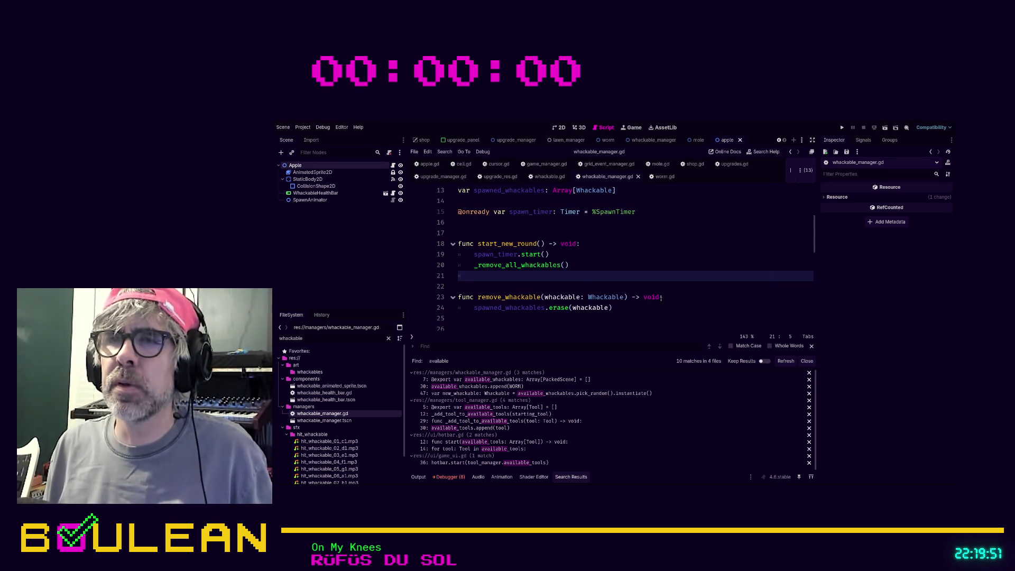
pyautogui.press('Up')
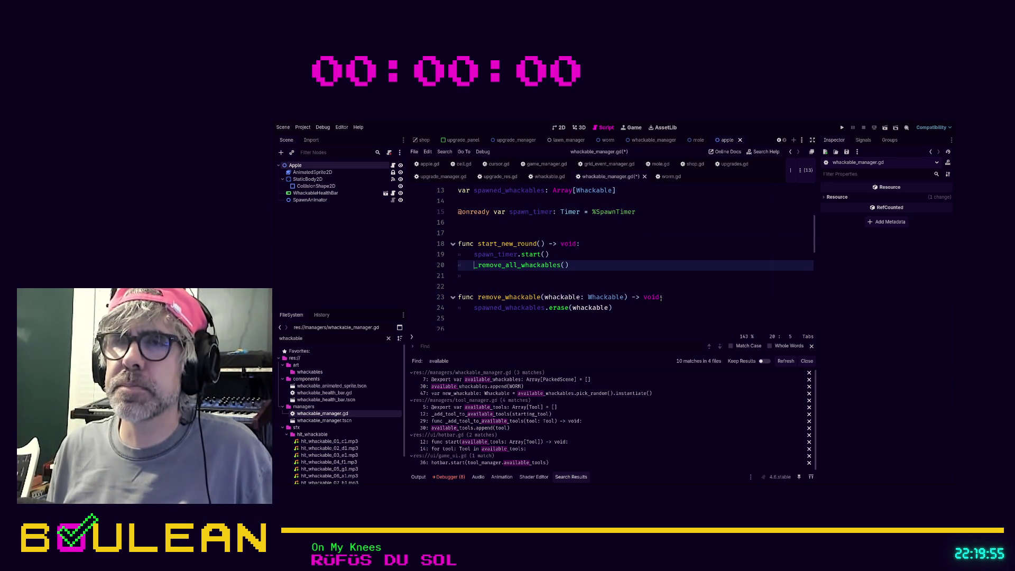
pyautogui.scroll(-3, 613, 275)
pyautogui.scroll(-3, 613, 275)
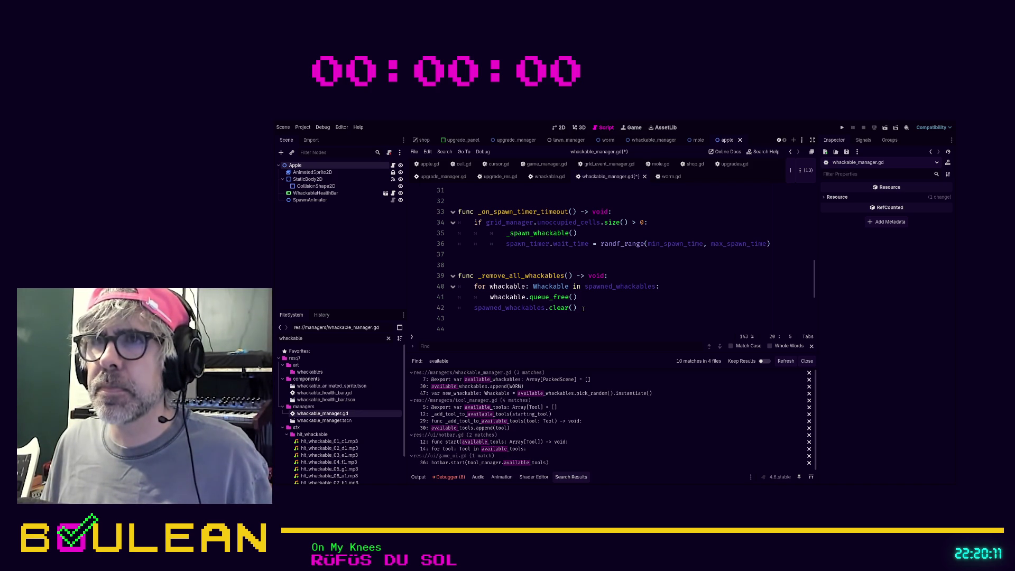
pyautogui.scroll(2, 608, 271)
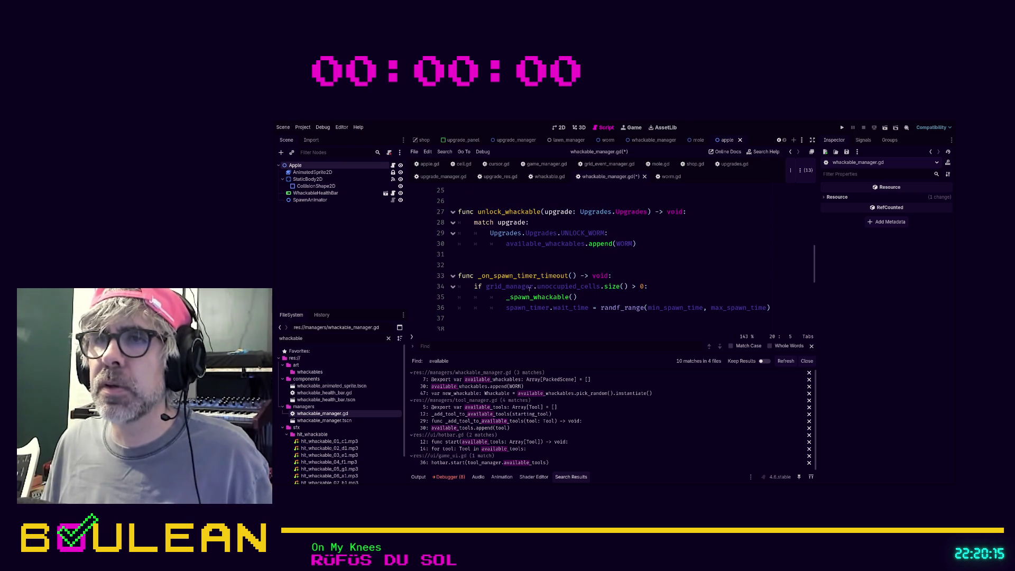
pyautogui.keyDown('ctrl'); pyautogui.click(512, 291); pyautogui.keyUp('ctrl')
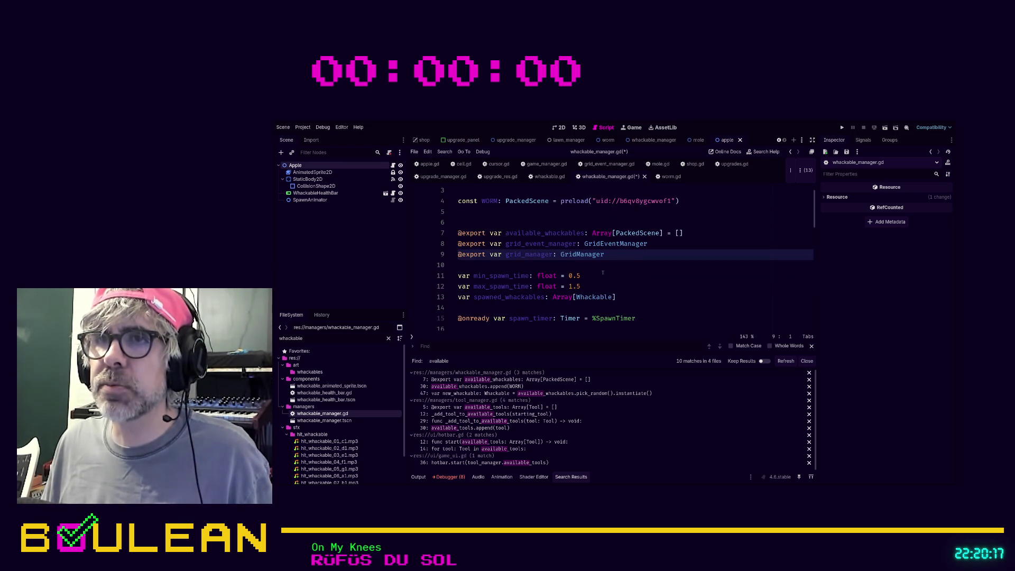
pyautogui.scroll(-4, 602, 273)
pyautogui.scroll(-1, 620, 276)
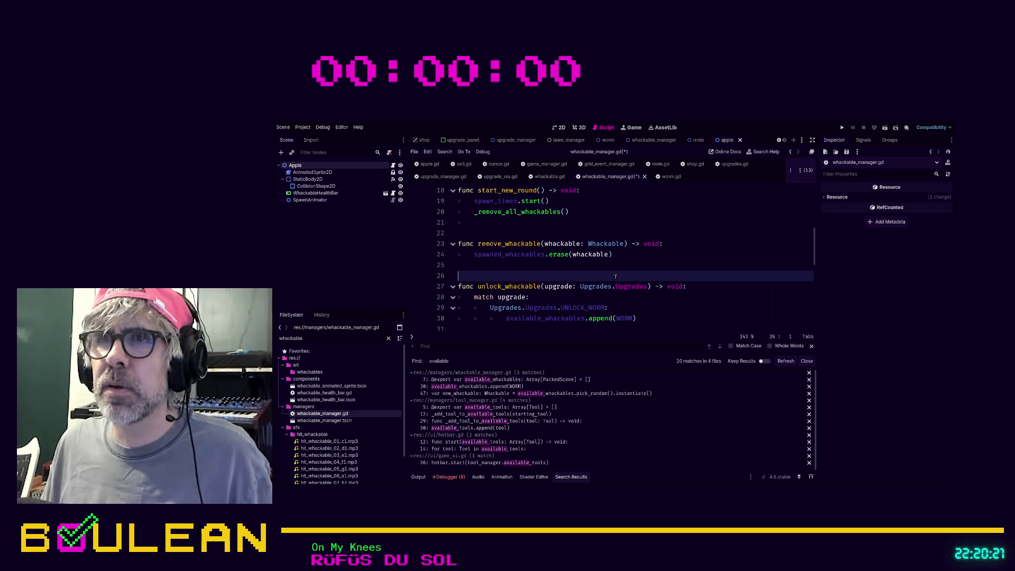
# Search the script for 'unoccup', then type and erase an unoccupied-cell call on line 21
pyautogui.hotkey('ctrl', 'f')
pyautogui.write('unoccup')
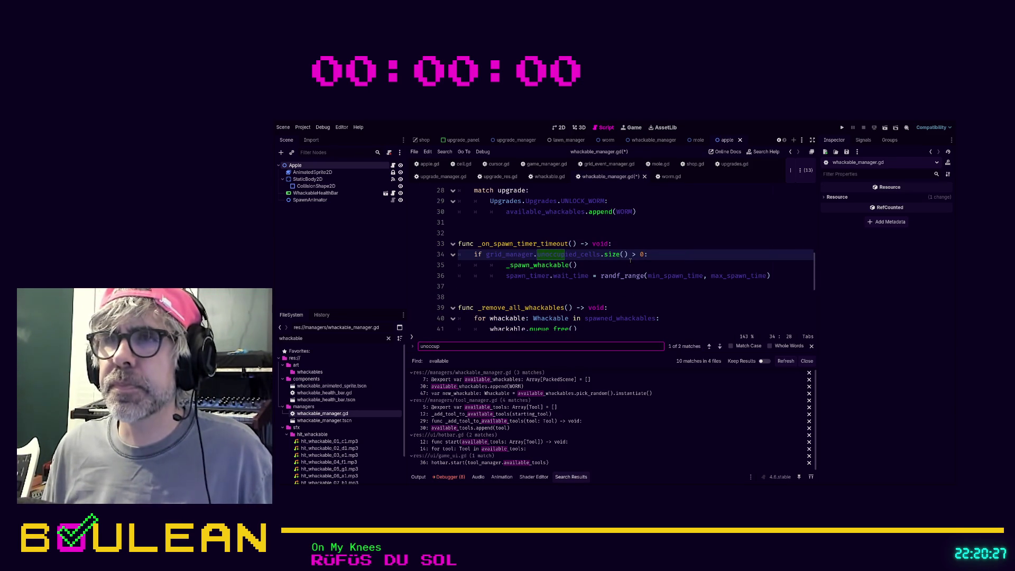
pyautogui.scroll(5, 644, 261)
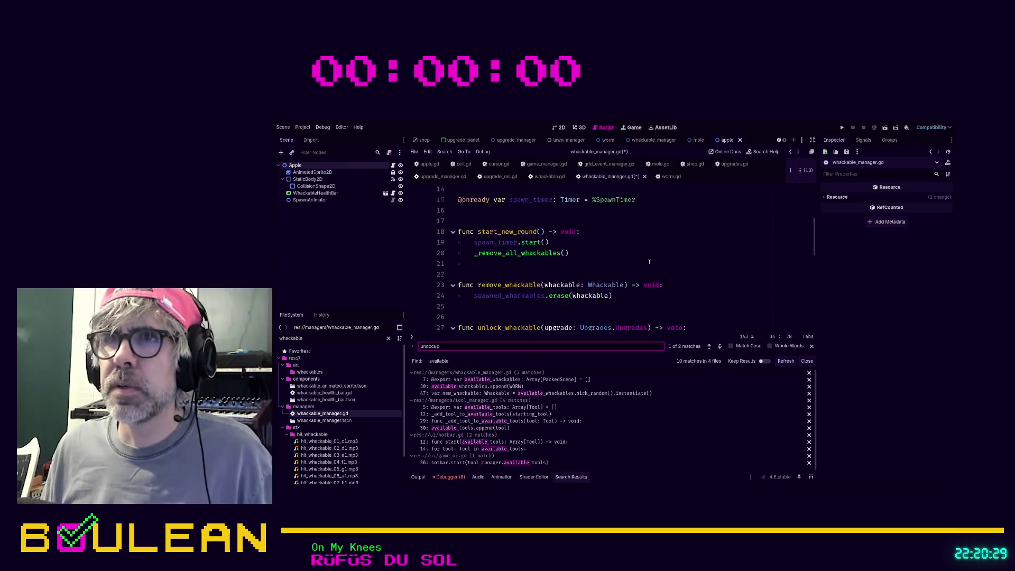
pyautogui.click(516, 278)
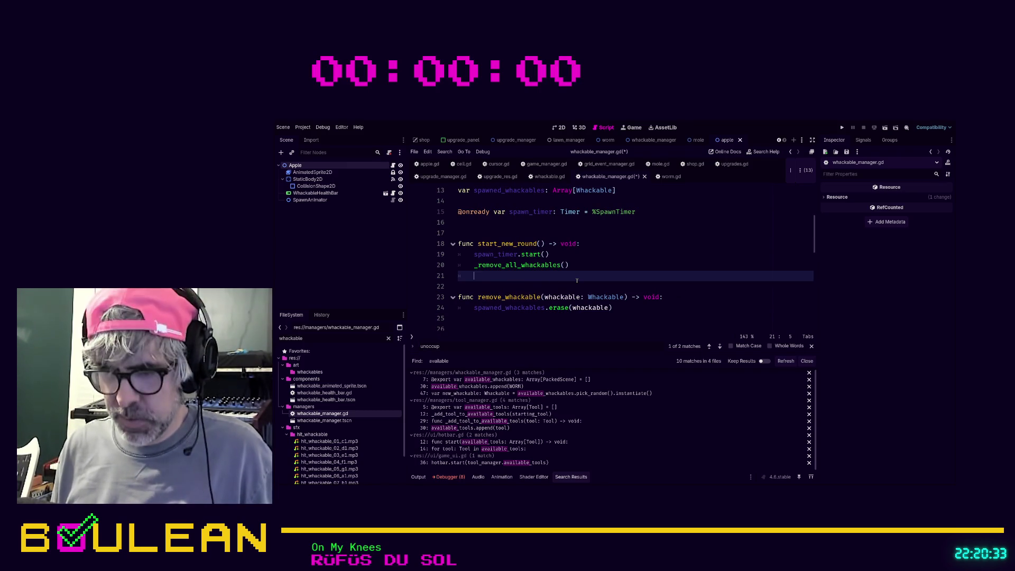
pyautogui.write('_unocc')
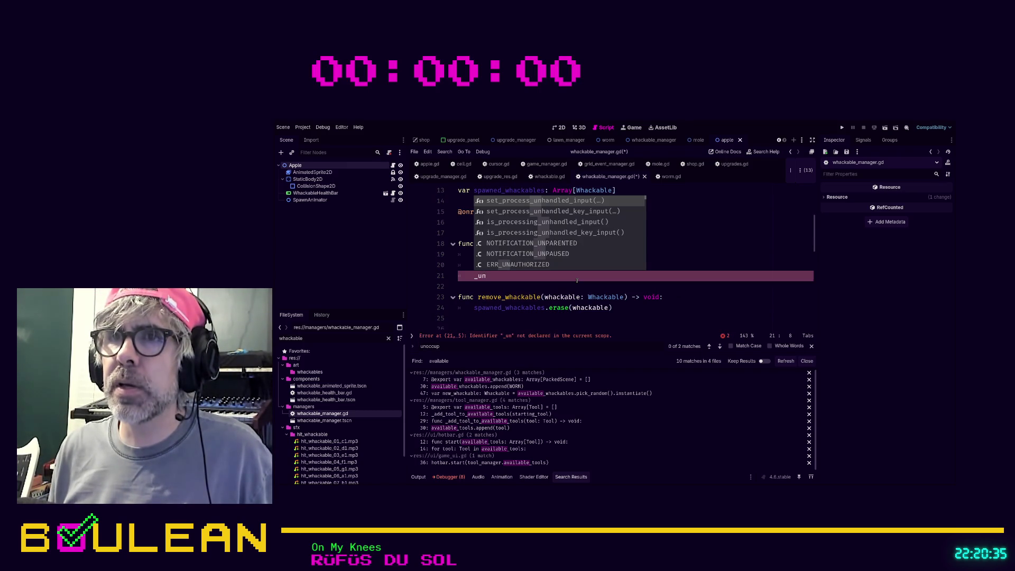
pyautogui.press('BackSpace')
pyautogui.press('BackSpace')
pyautogui.press('BackSpace')
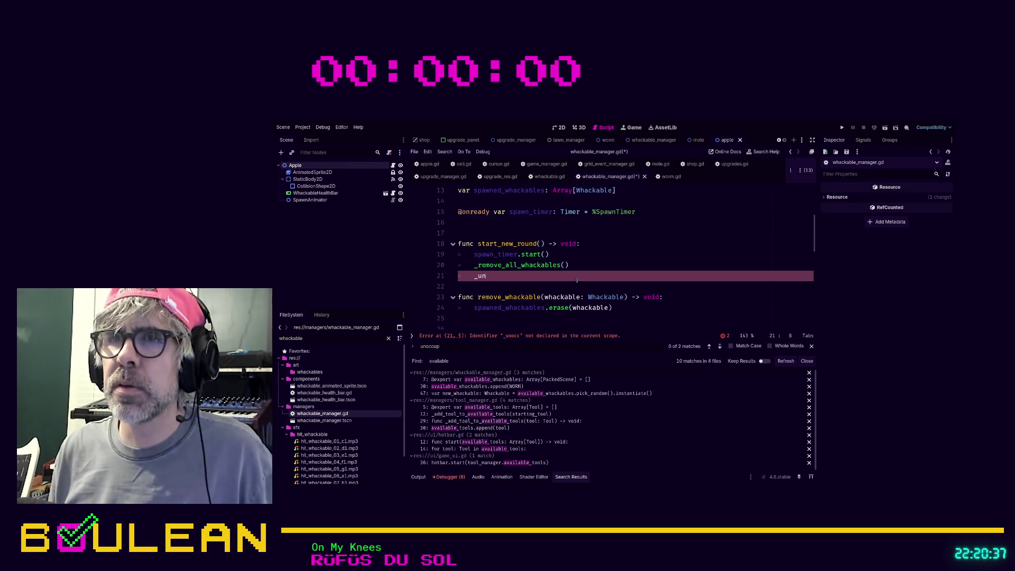
pyautogui.write('uno')
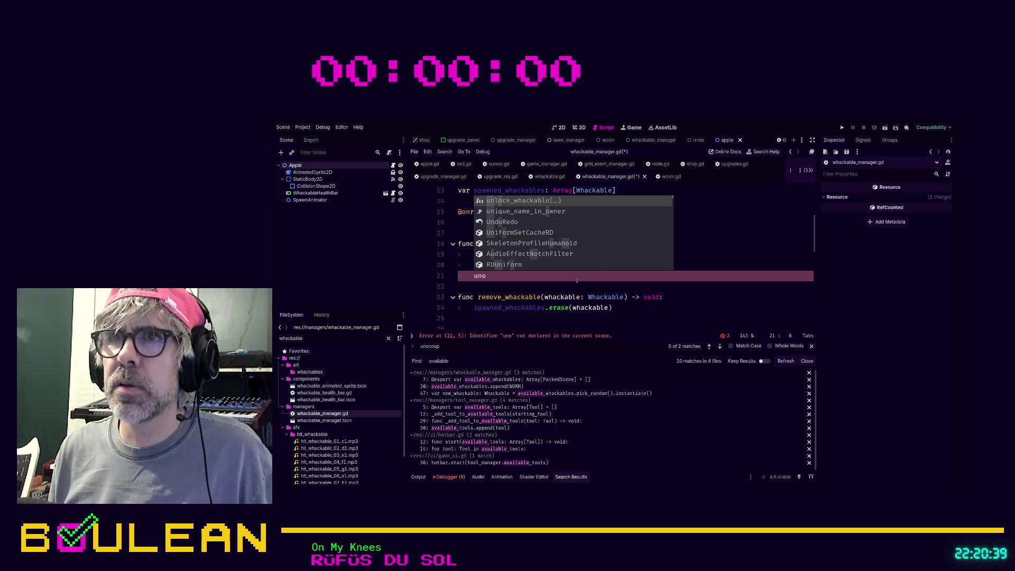
pyautogui.write('ccu')
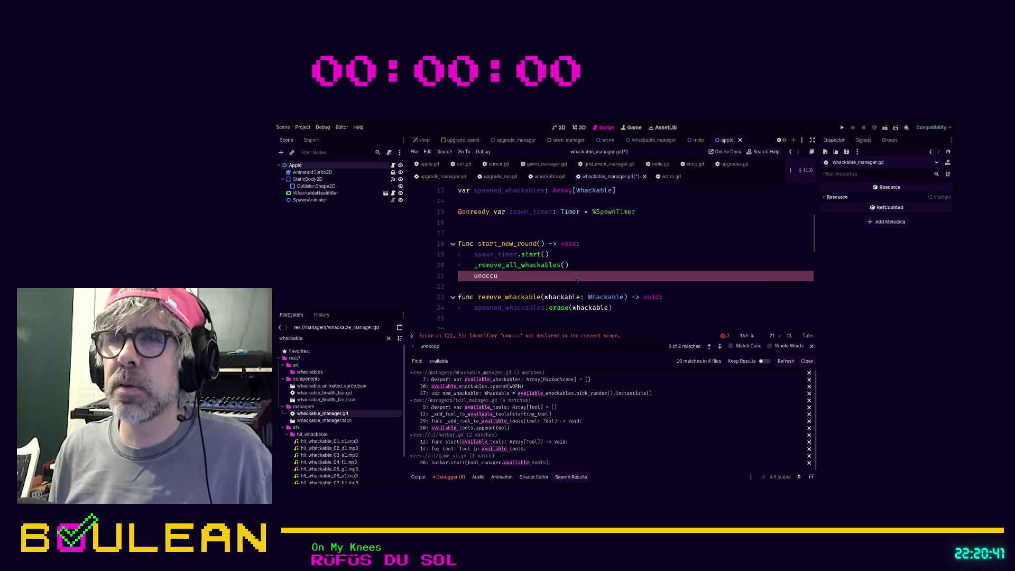
pyautogui.press('BackSpace')
pyautogui.press('BackSpace')
pyautogui.press('BackSpace')
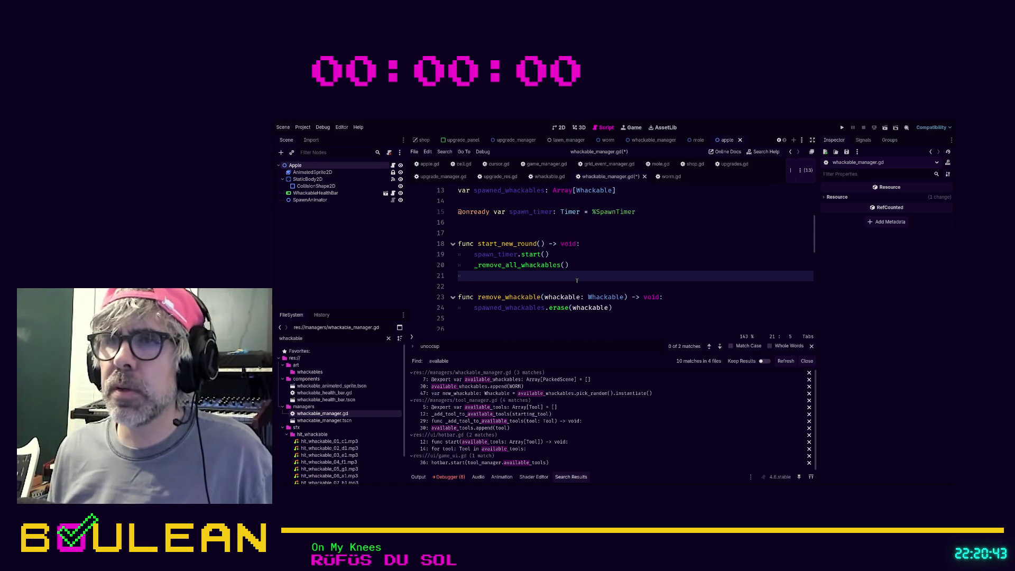
# Save whackable_manager.gd and switch to the grid_event_manager.gd script
pyautogui.scroll(-2, 585, 270)
pyautogui.click(646, 246)
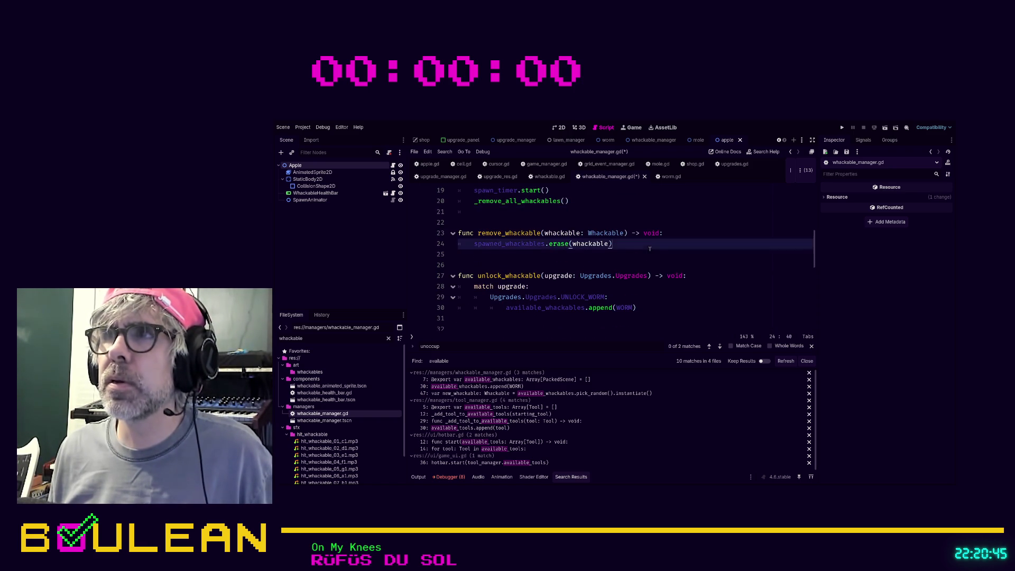
pyautogui.hotkey('ctrl', 's')
pyautogui.click(608, 164)
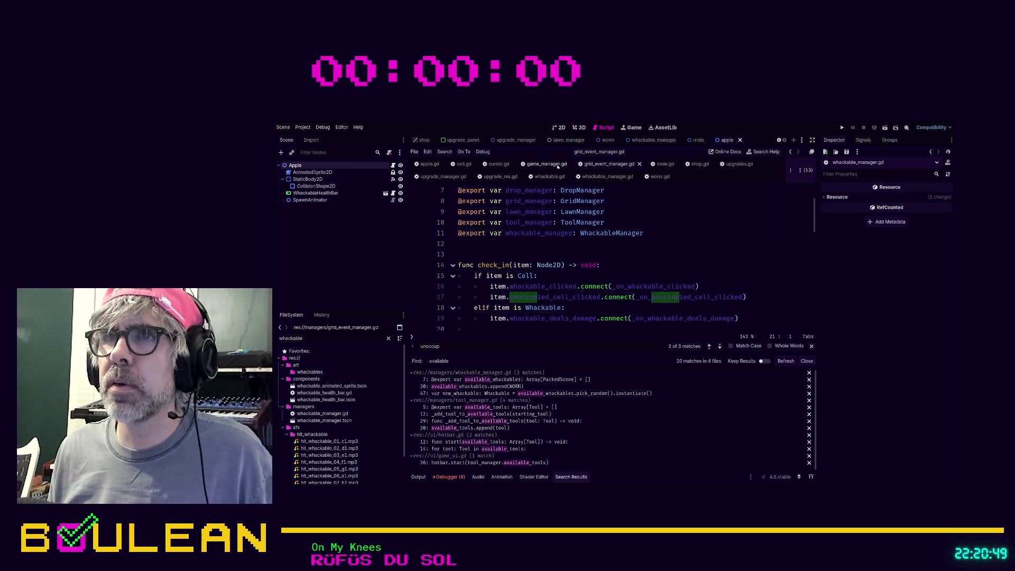
# Search for 'unoccupied_cells', filter FileSystem by 'grid_manager', and open grid_manager.gd at the declaration
pyautogui.click(634, 242)
pyautogui.hotkey('ctrl', 'f')
pyautogui.write('un')
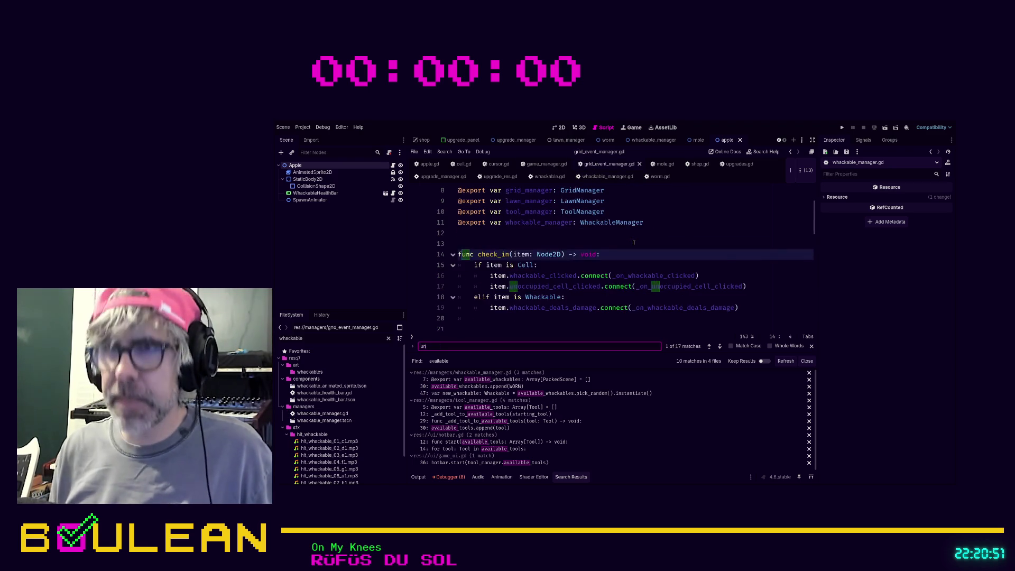
pyautogui.write('occupied_')
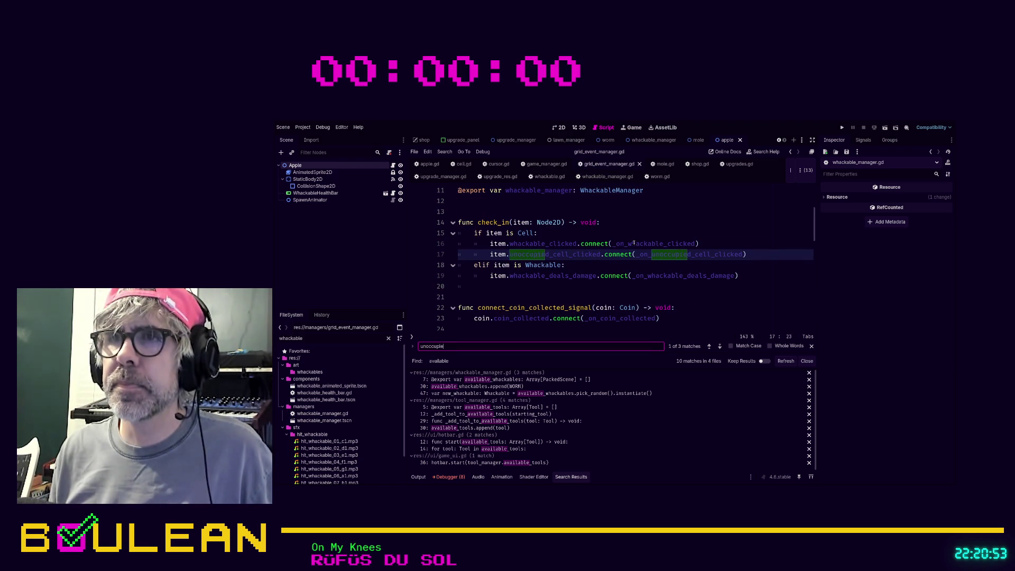
pyautogui.write('cells')
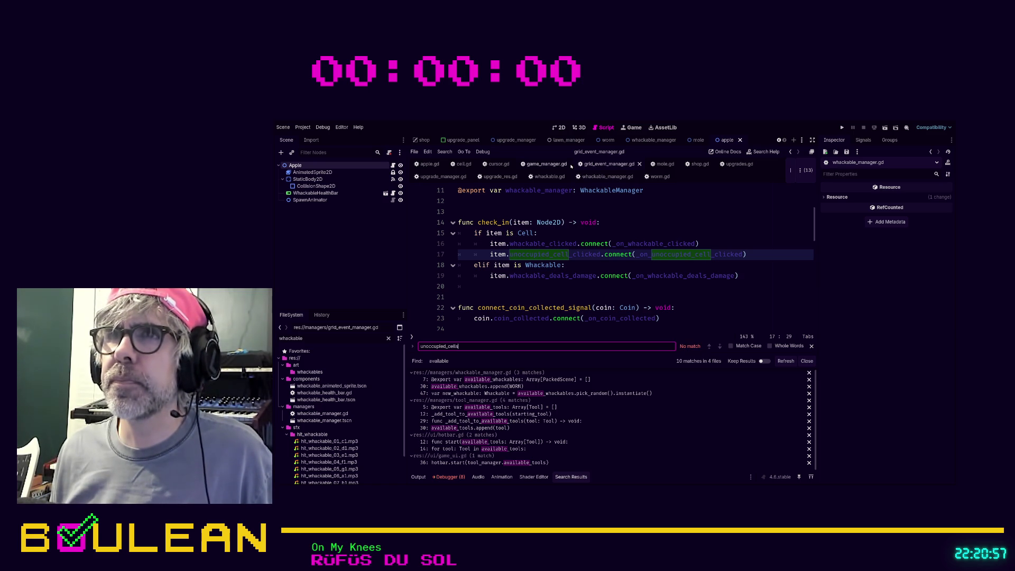
pyautogui.doubleClick(333, 337)
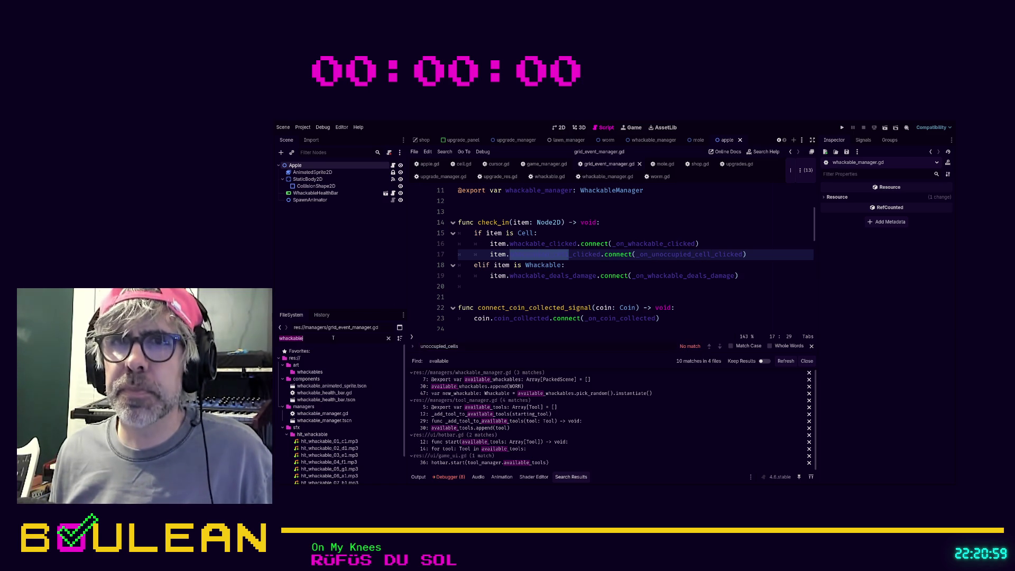
pyautogui.write('grid_manager')
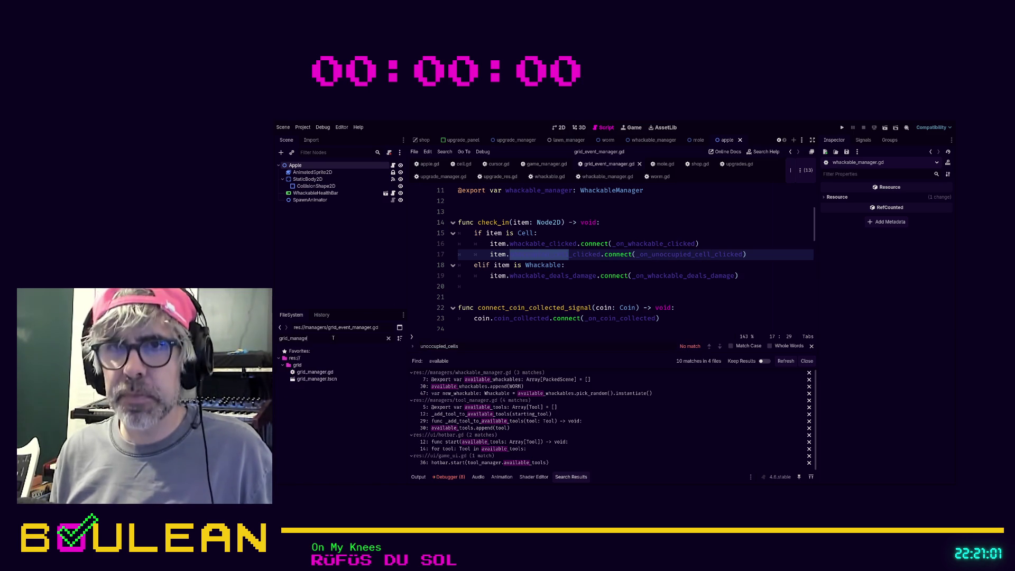
pyautogui.doubleClick(315, 372)
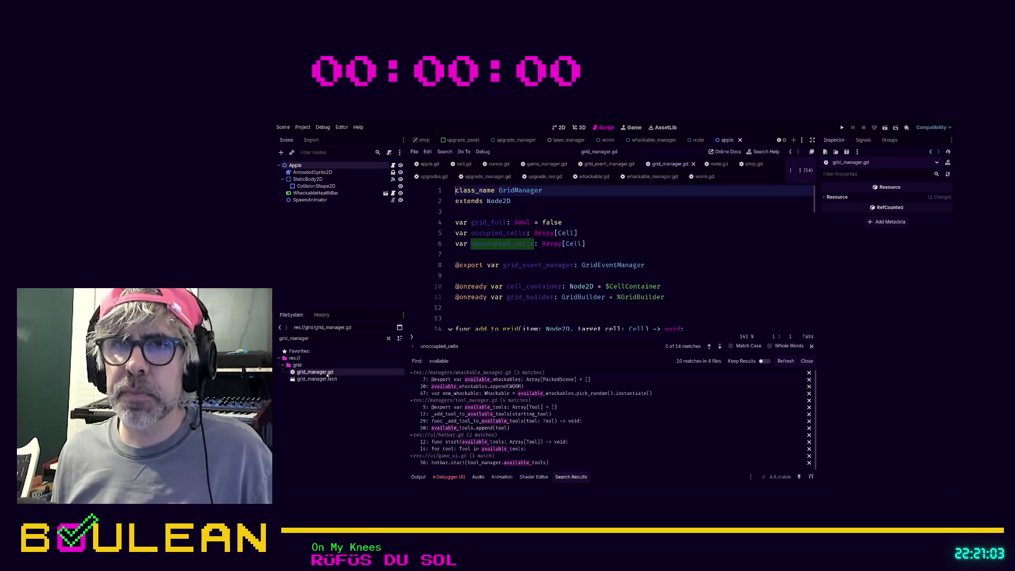
pyautogui.click(649, 242)
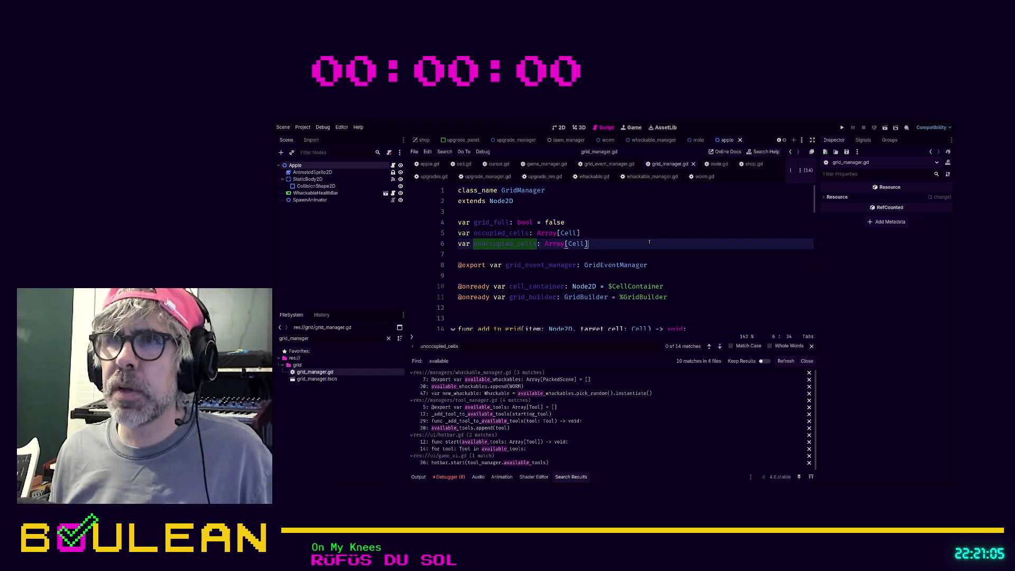
pyautogui.scroll(-6, 648, 242)
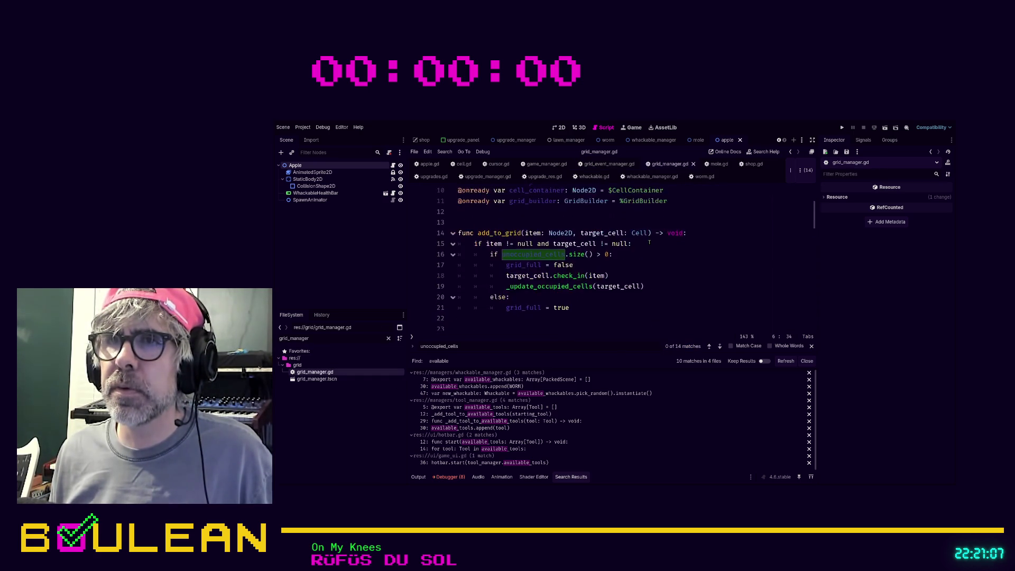
pyautogui.scroll(-1, 647, 242)
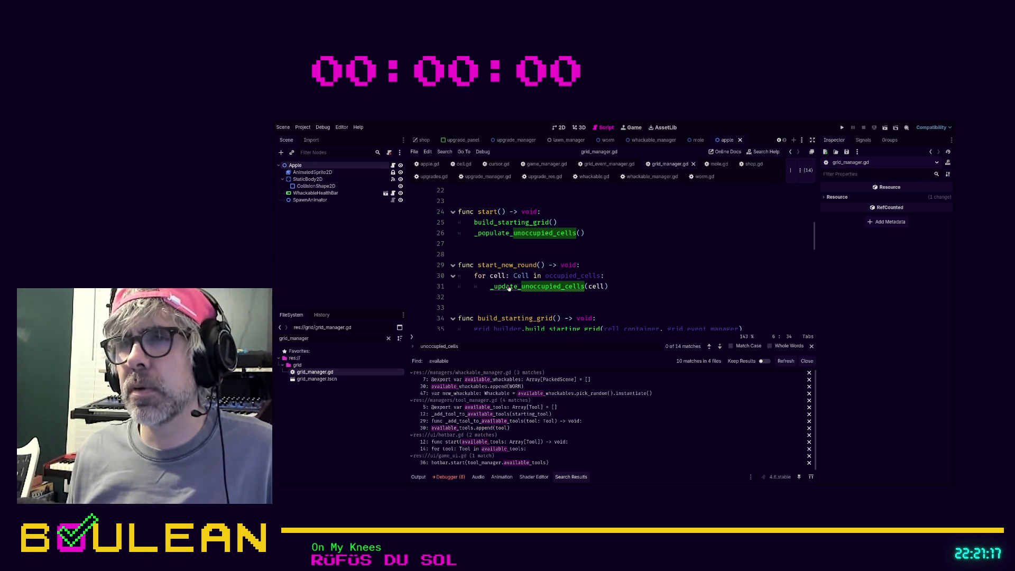
pyautogui.keyDown('ctrl'); pyautogui.click(508, 287); pyautogui.keyUp('ctrl')
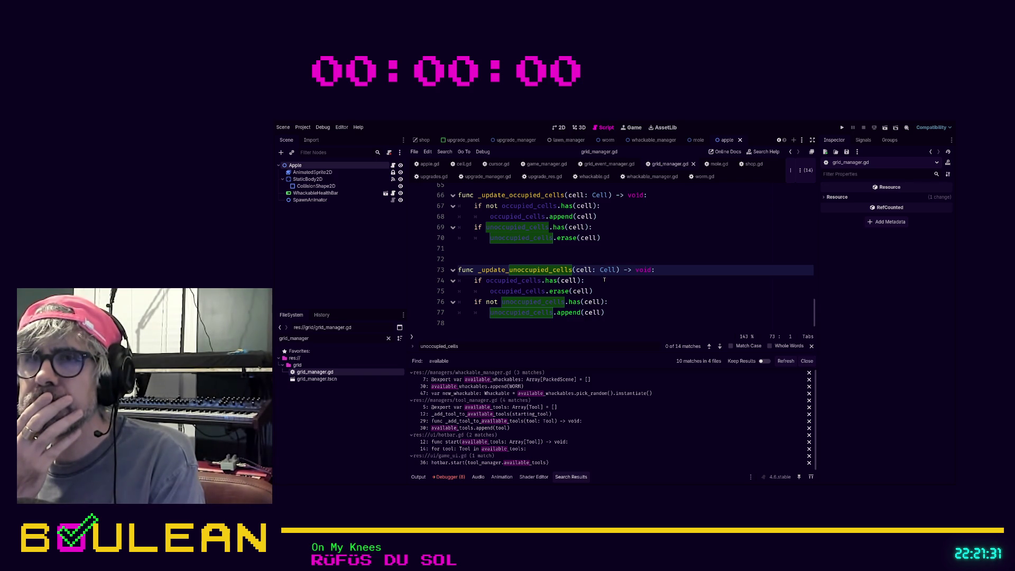
pyautogui.scroll(10, 605, 280)
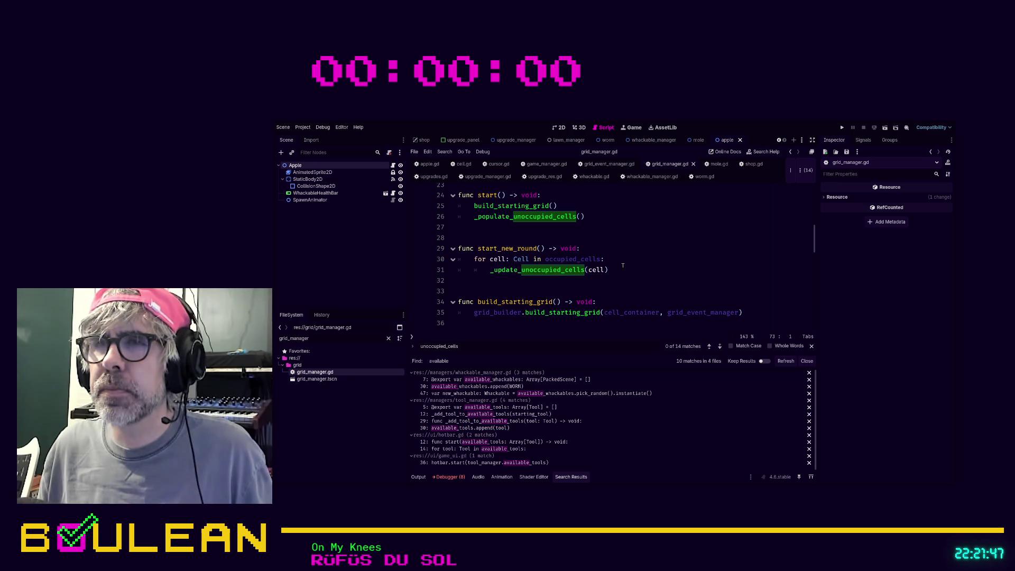
# Inspect start_new_round, then jump to the occupied_cells declaration and _update_unoccupied_cells definition
pyautogui.click(596, 249)
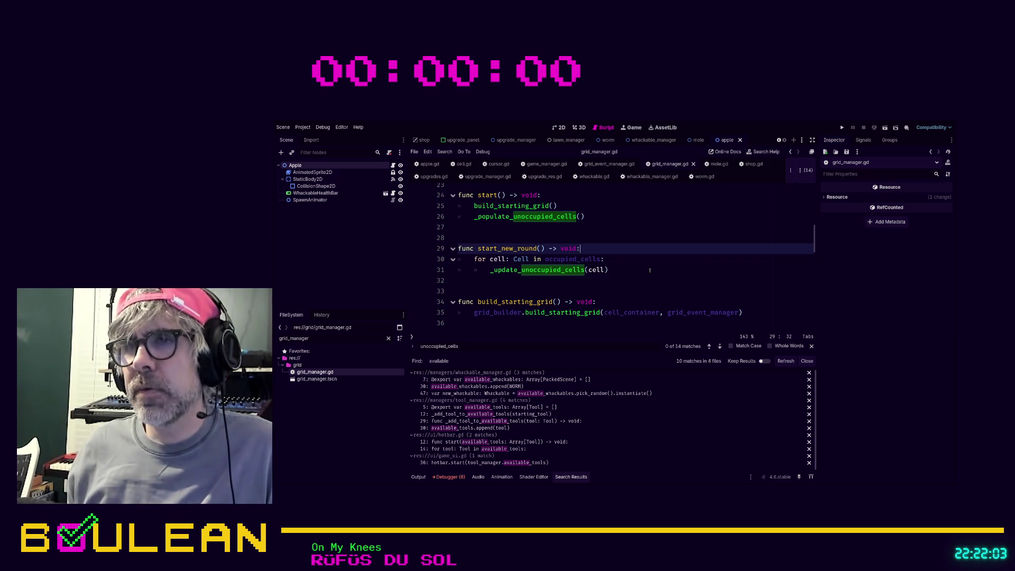
pyautogui.click(650, 271)
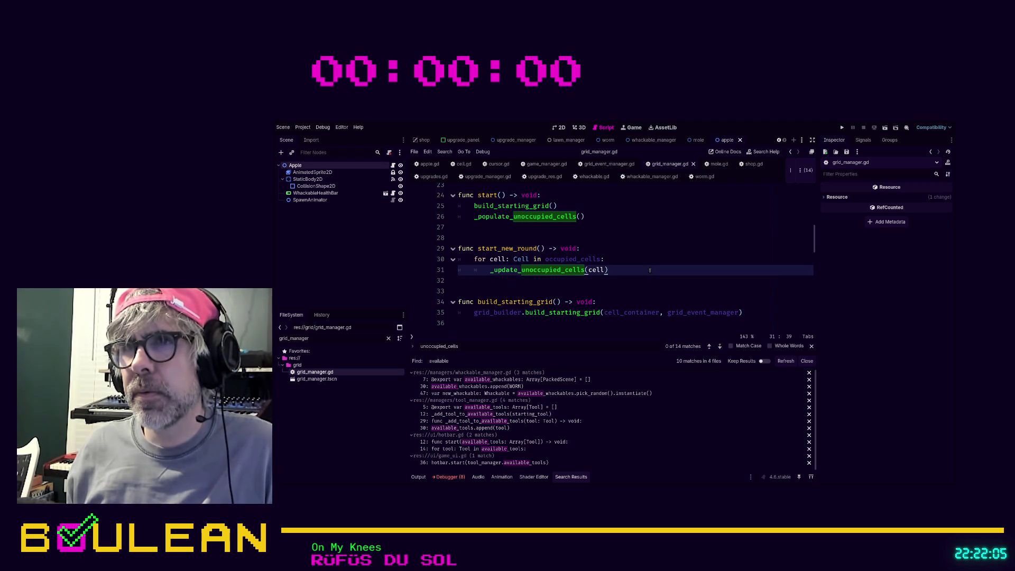
pyautogui.keyDown('ctrl'); pyautogui.click(578, 260); pyautogui.keyUp('ctrl')
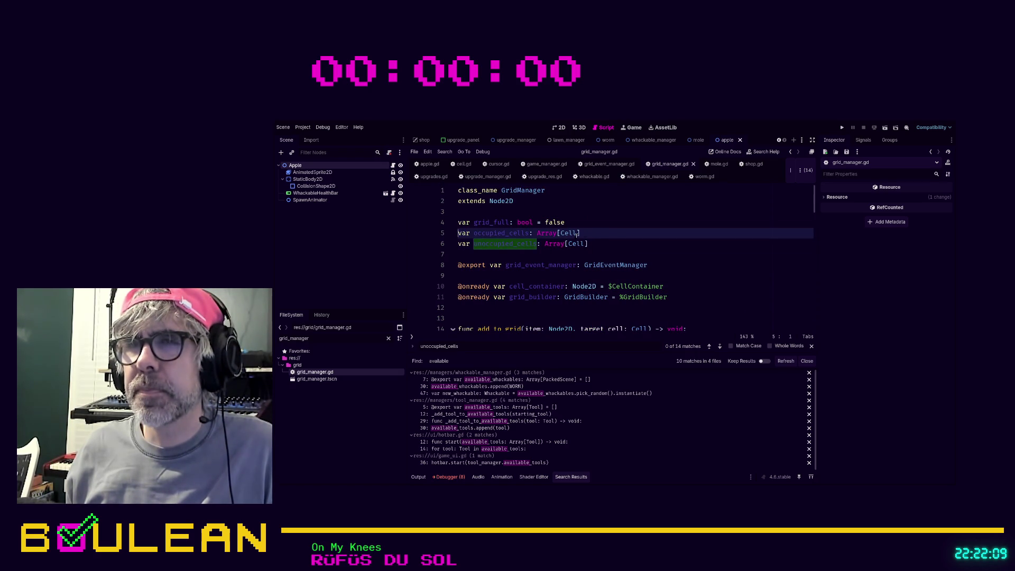
pyautogui.scroll(-2, 624, 241)
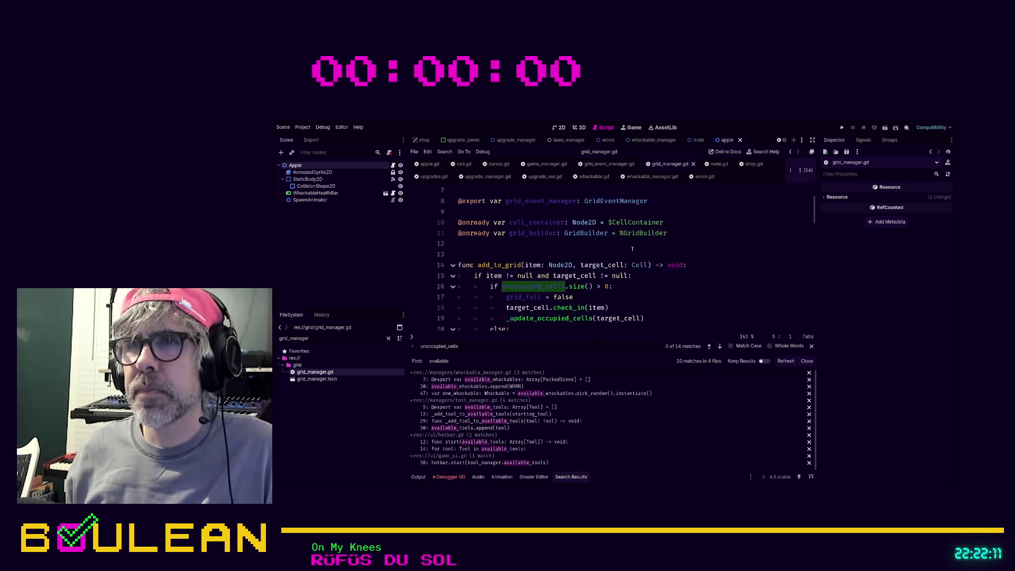
pyautogui.scroll(-4, 632, 248)
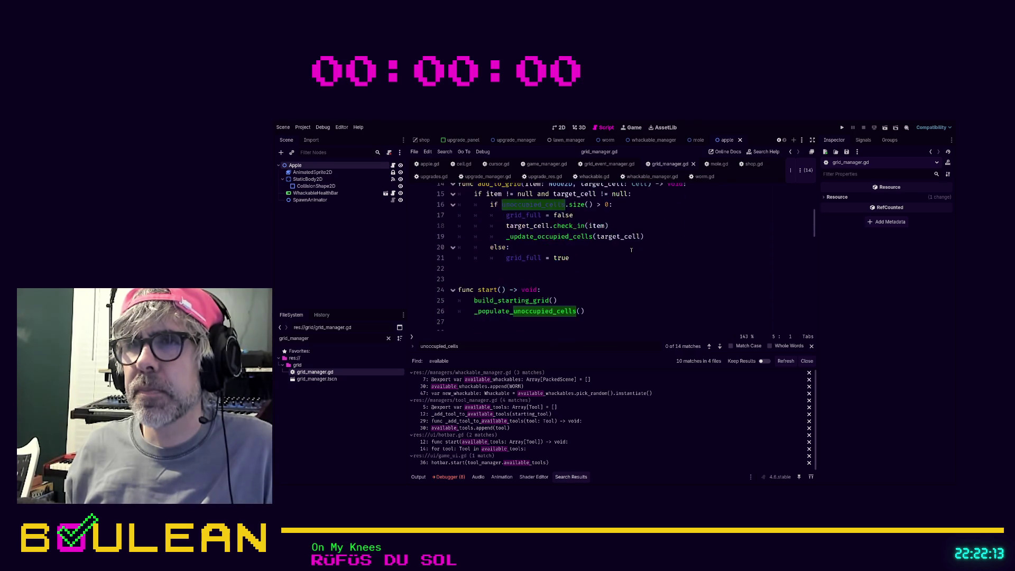
pyautogui.scroll(-2, 631, 250)
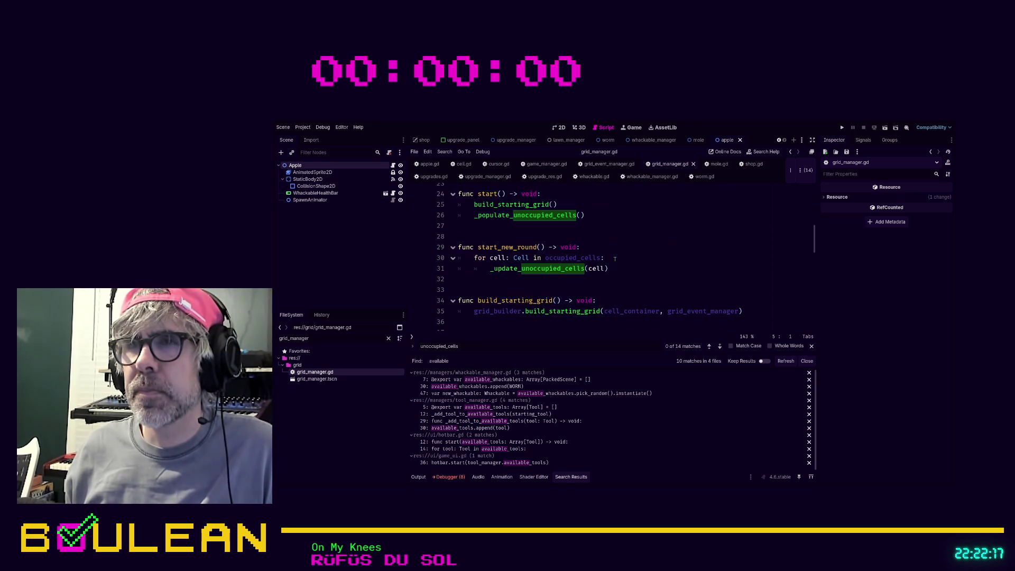
pyautogui.keyDown('ctrl'); pyautogui.click(543, 270); pyautogui.keyUp('ctrl')
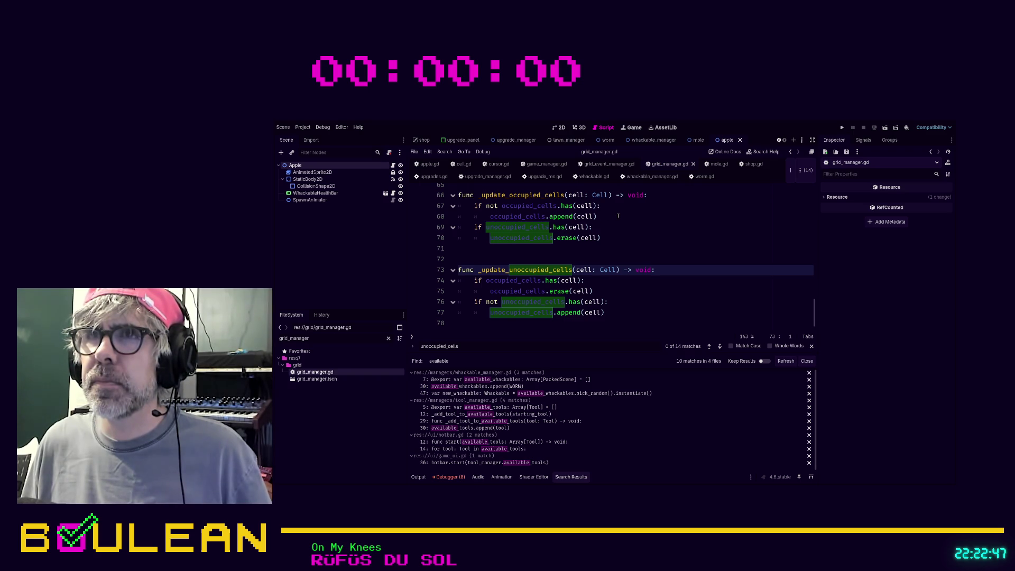
pyautogui.scroll(10, 618, 216)
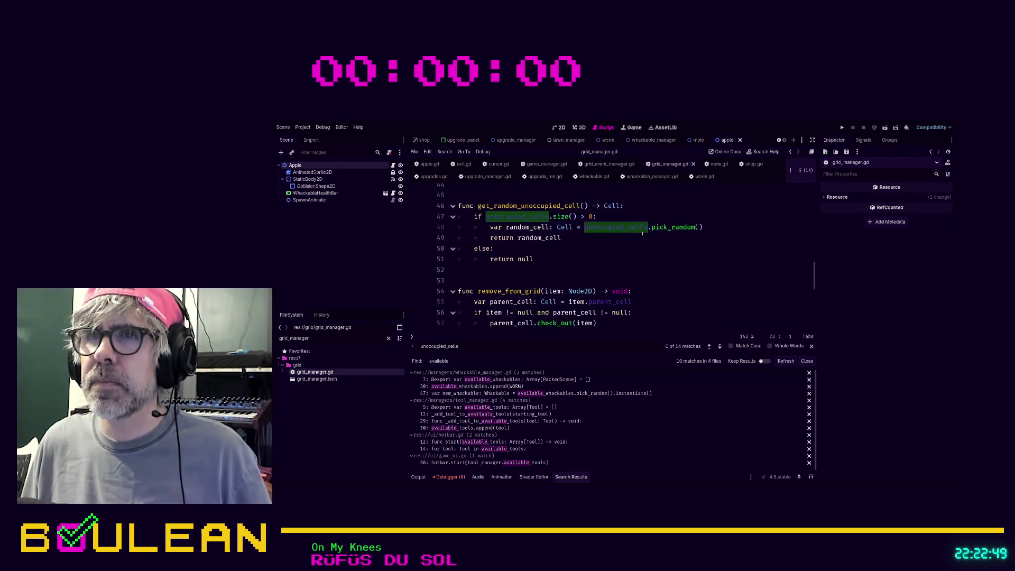
pyautogui.scroll(10, 643, 233)
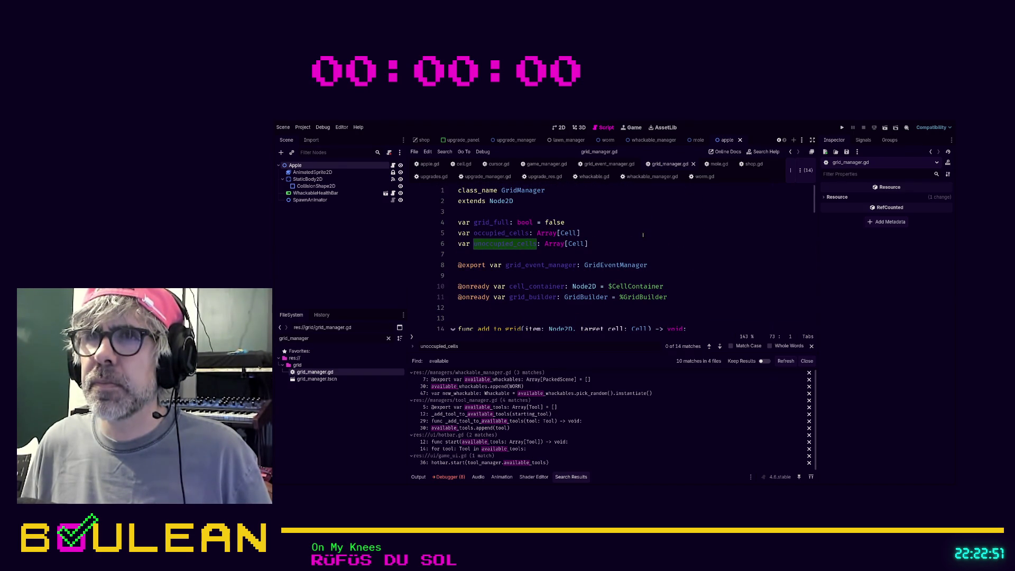
# Search 'occupied_cells', step through four matches, then refine the search to 'occupied_cells.append'
pyautogui.hotkey('ctrl', 'f')
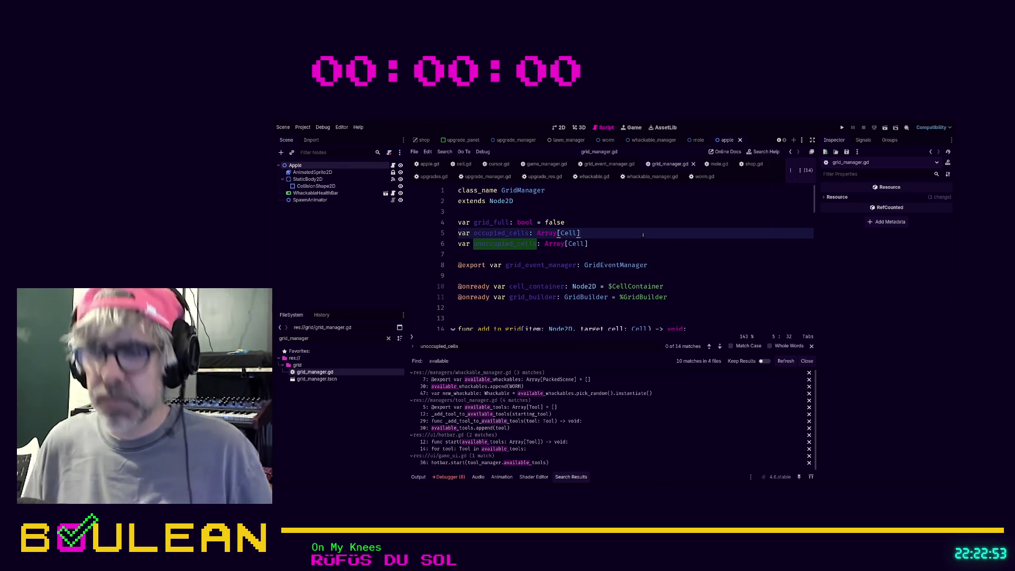
pyautogui.write('occupied_cells')
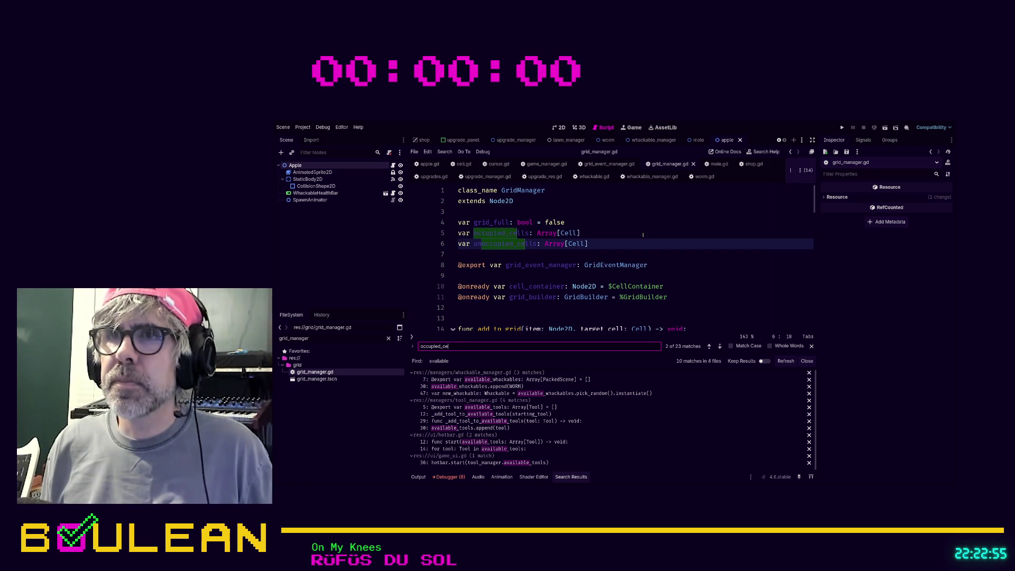
pyautogui.press('Return')
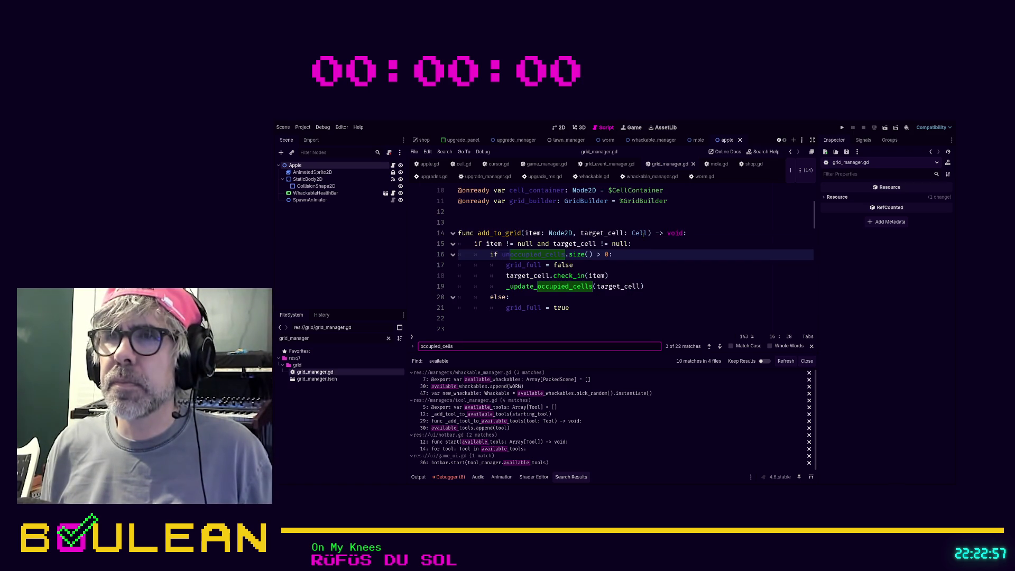
pyautogui.press('Return')
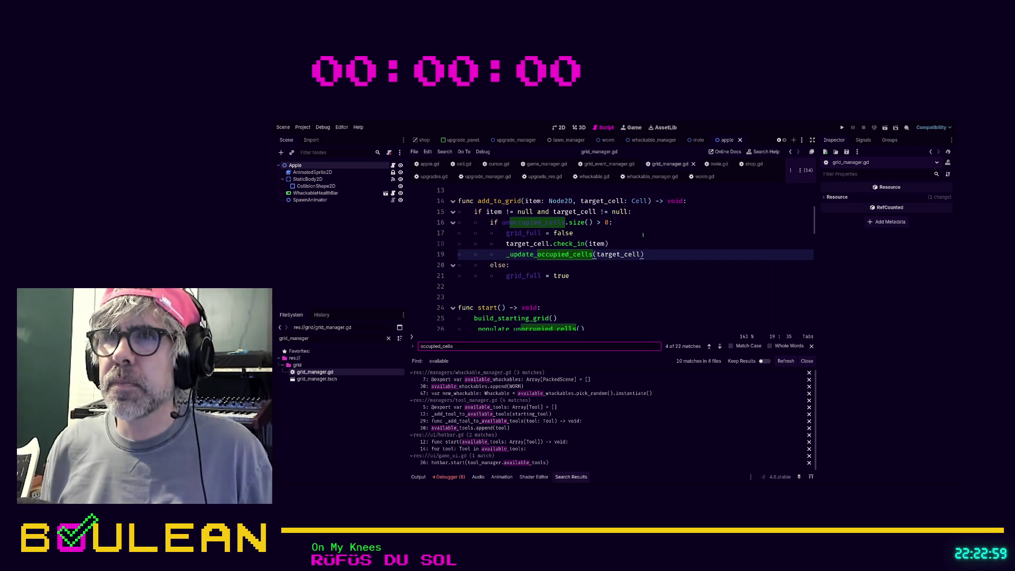
pyautogui.press('Return')
pyautogui.press('Return')
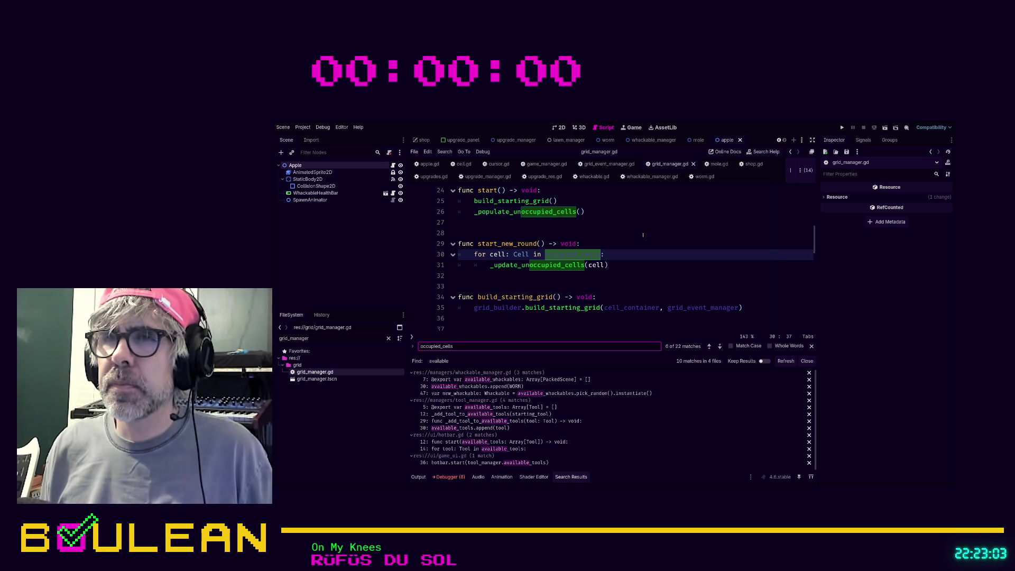
pyautogui.press('Return')
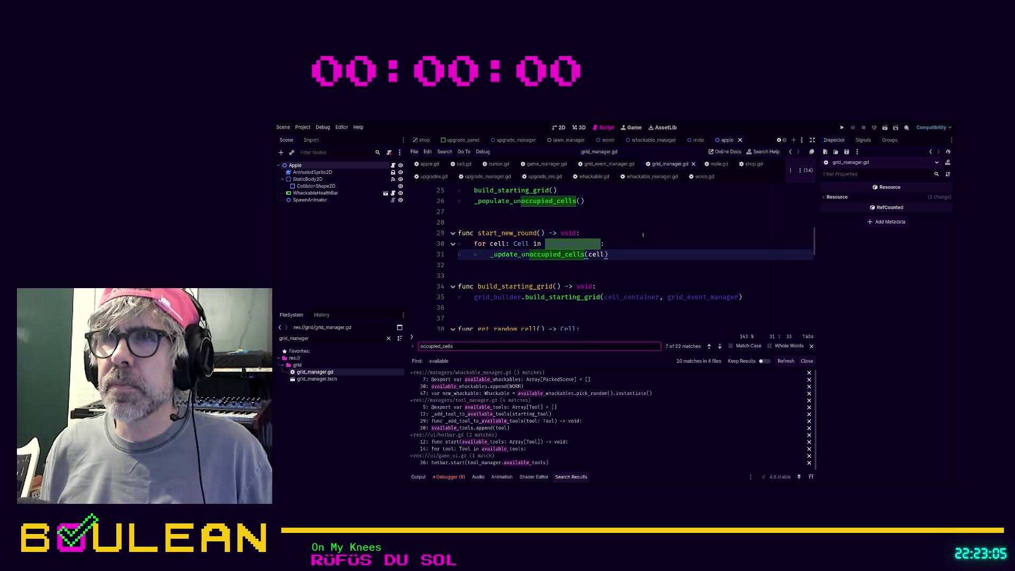
pyautogui.write('.append')
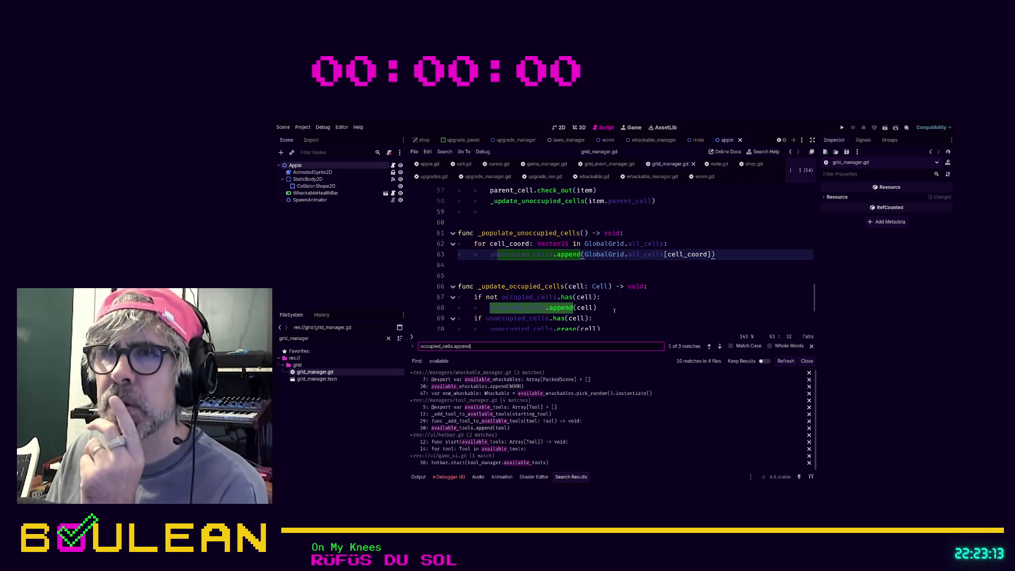
# Step to the second and third append matches in grid_manager.gd
pyautogui.click(719, 346)
pyautogui.click(719, 347)
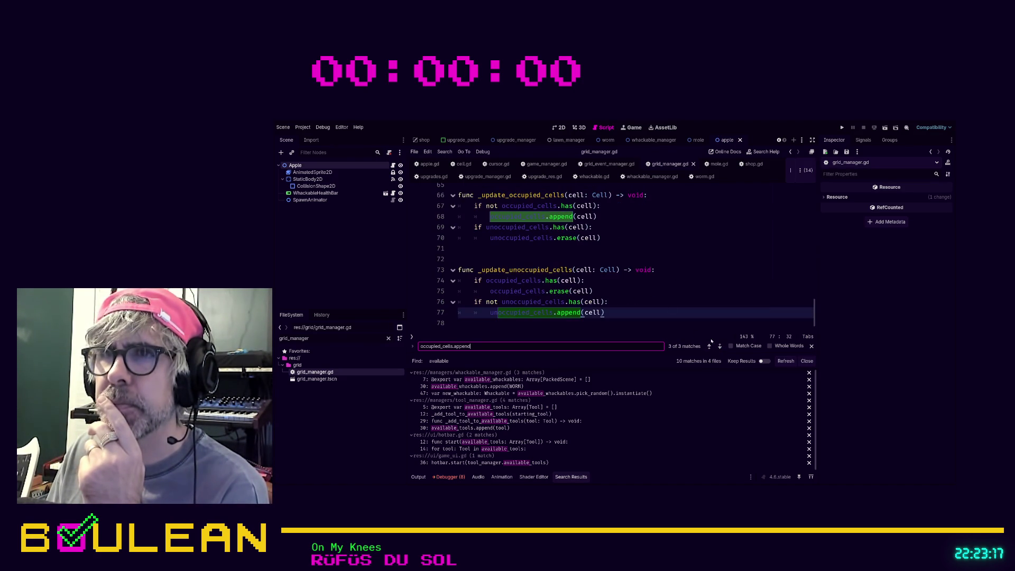
pyautogui.scroll(15, 665, 308)
pyautogui.scroll(-7, 665, 308)
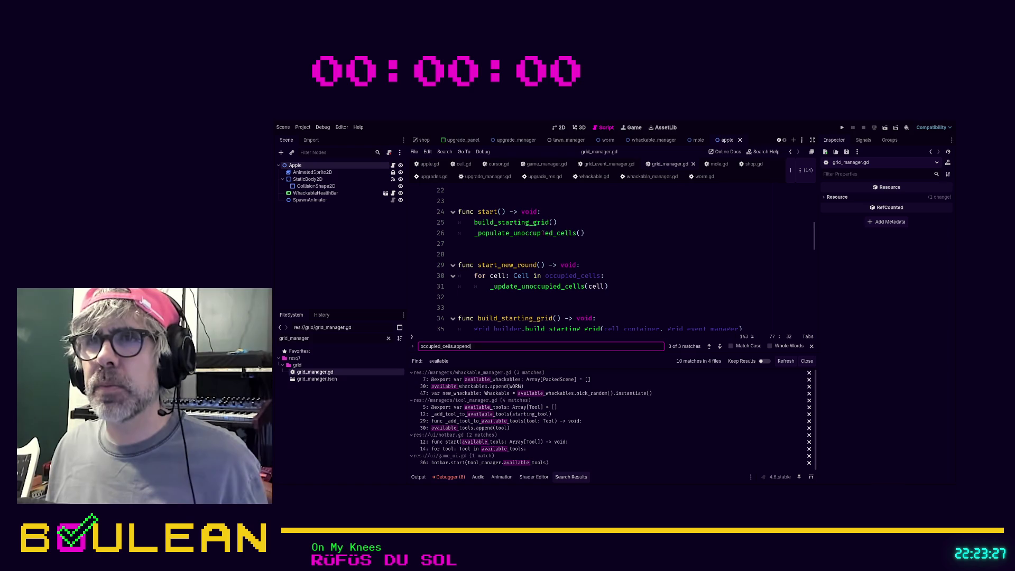
# Inspect the _populate_unoccupied_cells definition, which appends every GlobalGrid.all_cells entry to unoccupied_cells
pyautogui.keyDown('ctrl'); pyautogui.click(542, 233); pyautogui.keyUp('ctrl')
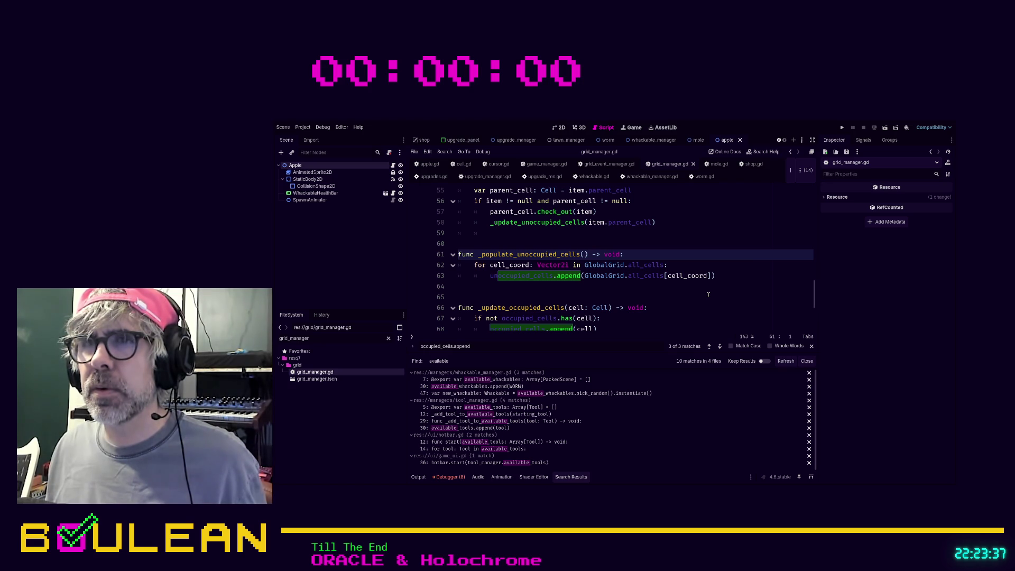
pyautogui.scroll(13, 709, 294)
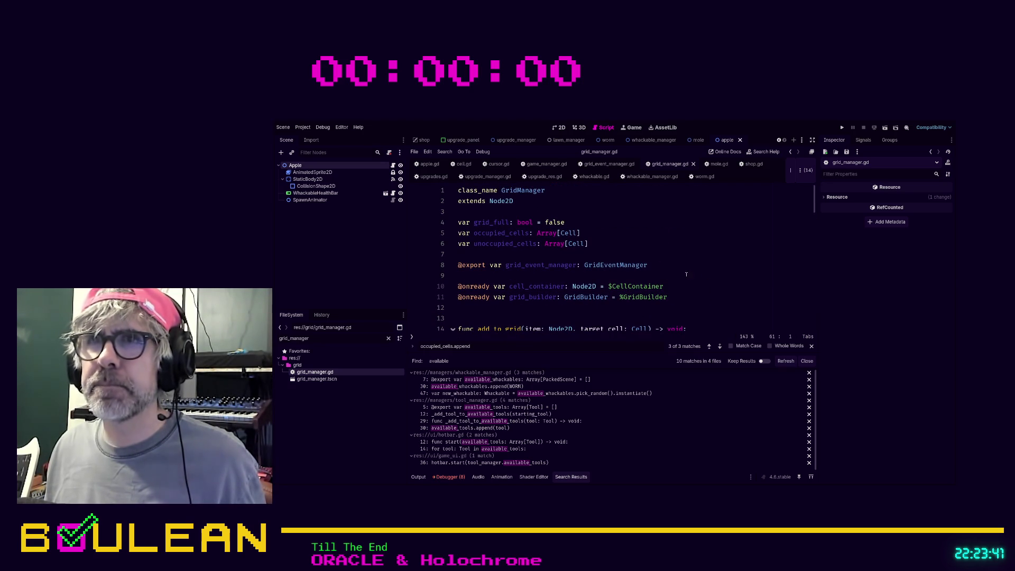
pyautogui.scroll(-4, 672, 273)
pyautogui.scroll(-4, 672, 273)
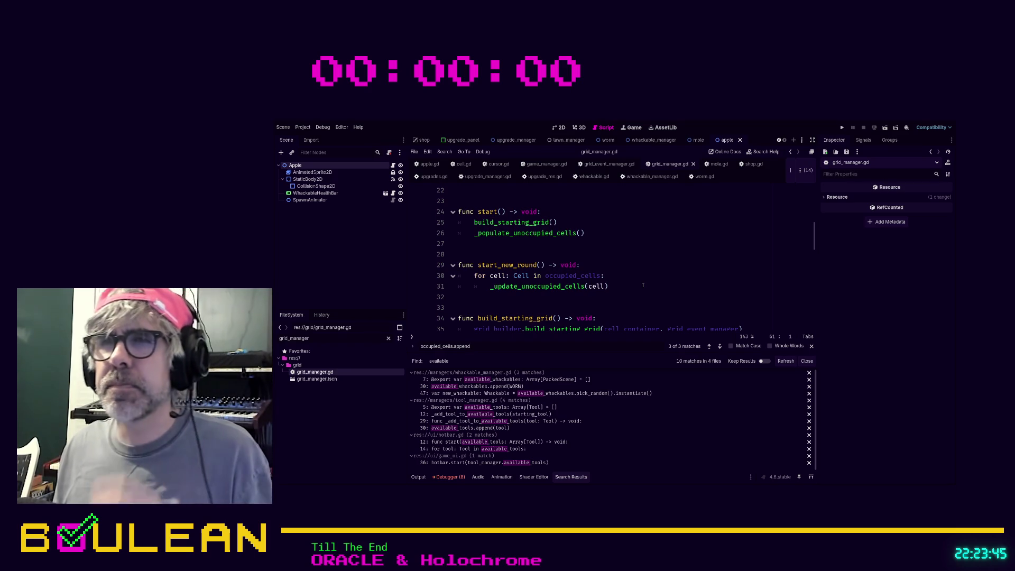
# Copy the _populate_unoccupied_cells() call into the top of start_new_round and run the game
pyautogui.click(596, 233)
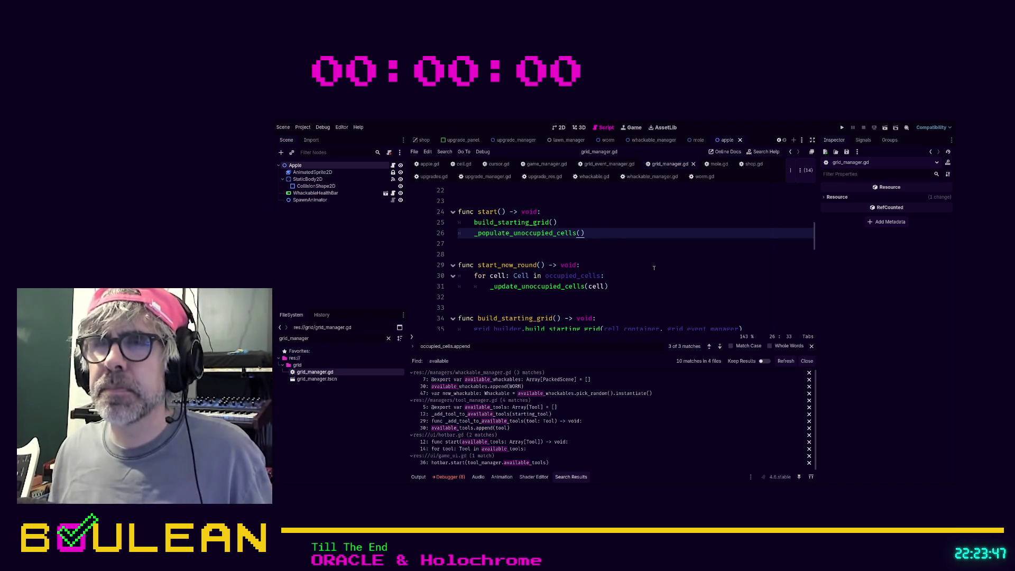
pyautogui.hotkey('shift', 'Home')
pyautogui.hotkey('ctrl', 'c')
pyautogui.press('Down')
pyautogui.press('Down')
pyautogui.press('Down')
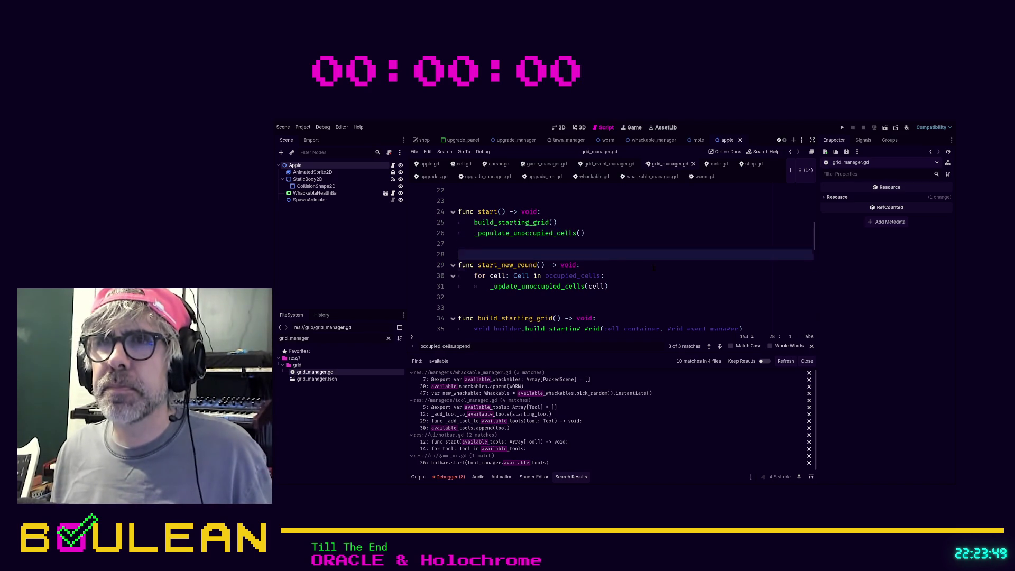
pyautogui.press('Return')
pyautogui.press('Up')
pyautogui.hotkey('ctrl', 'v')
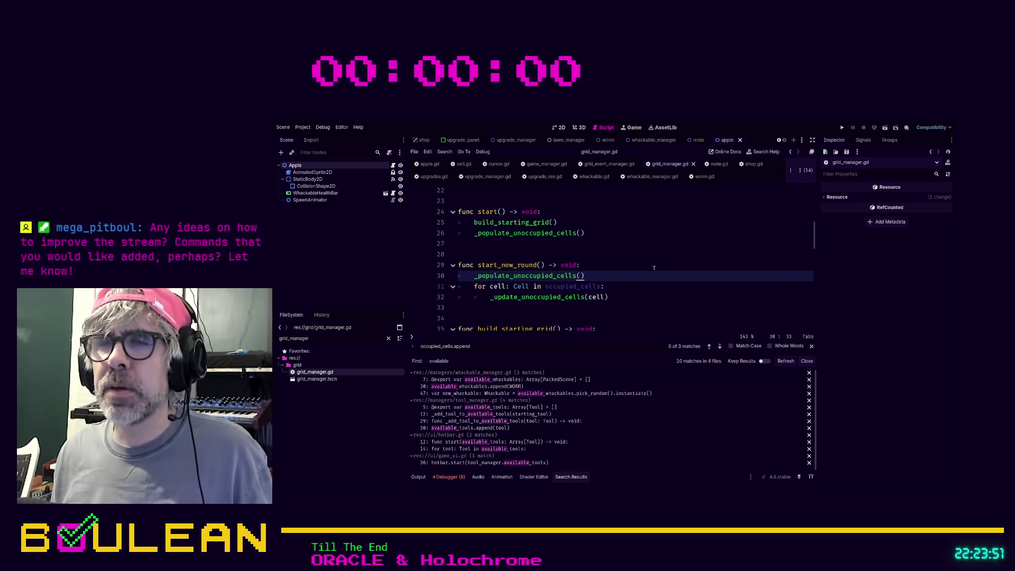
pyautogui.press('F5')
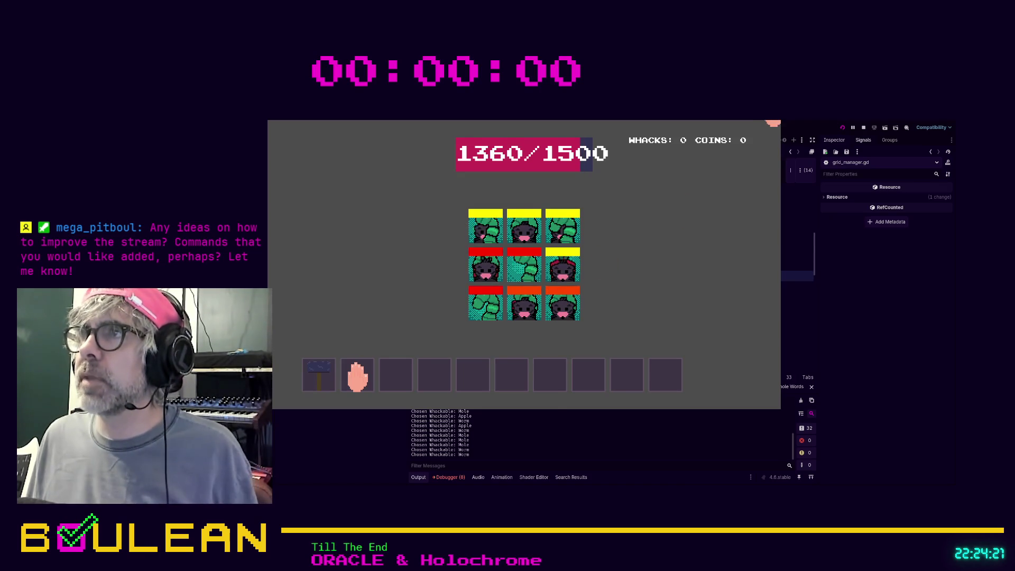
# Stop the game, remove the pasted _populate_unoccupied_cells() line, and save grid_manager.gd
pyautogui.click(774, 123)
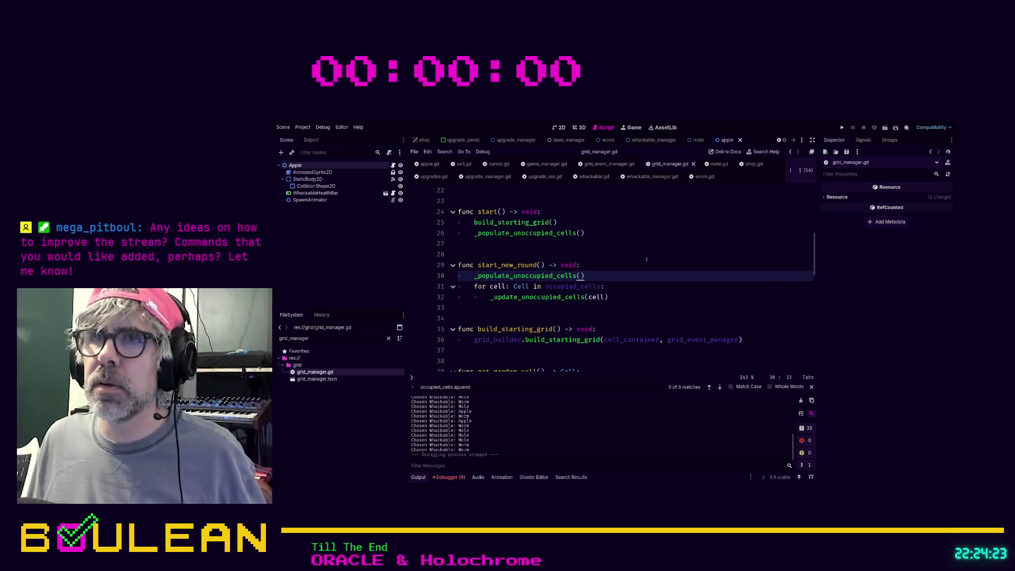
pyautogui.scroll(7, 646, 260)
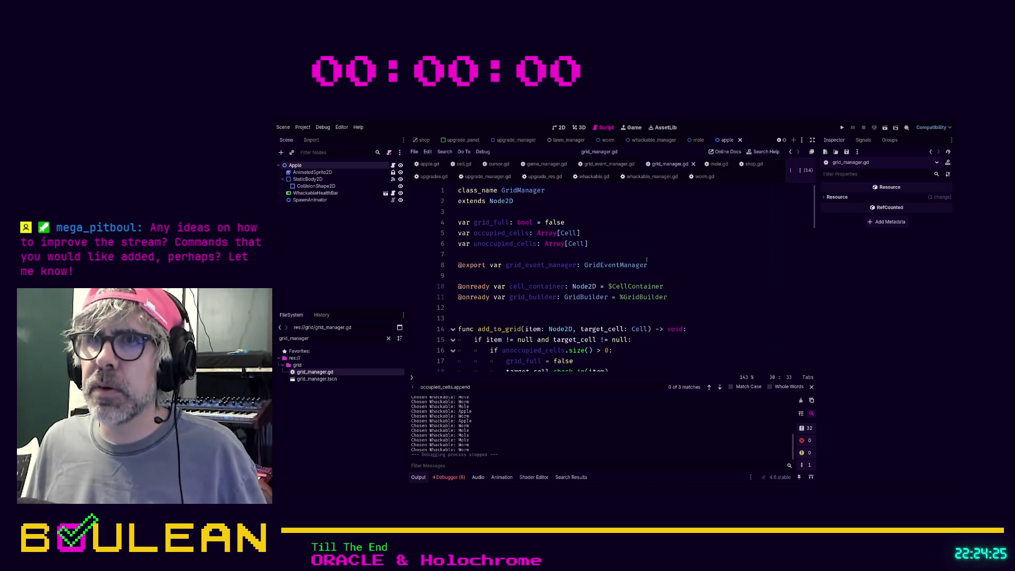
pyautogui.scroll(-6, 646, 259)
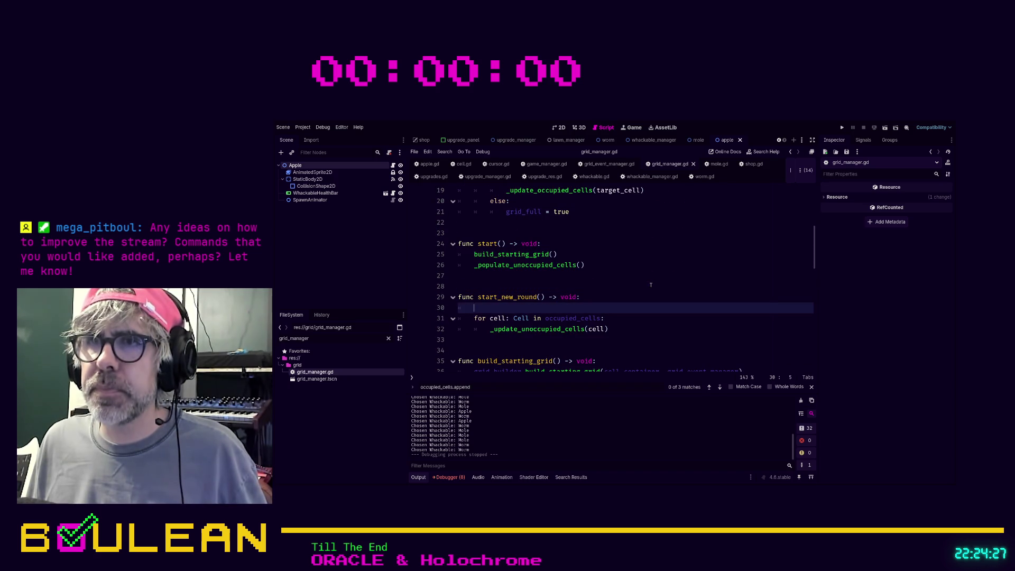
pyautogui.press('BackSpace')
pyautogui.press('BackSpace')
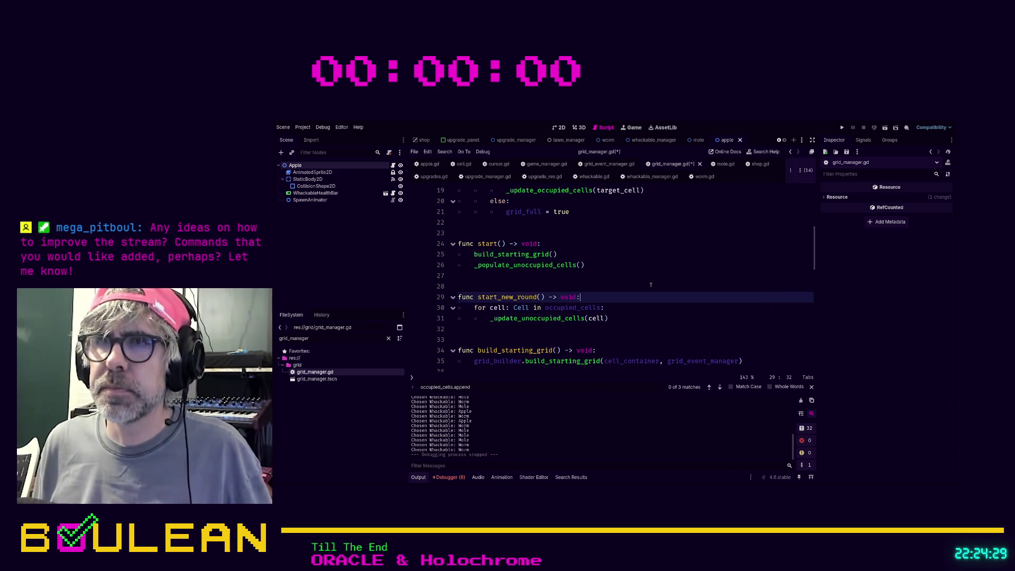
pyautogui.hotkey('ctrl', 's')
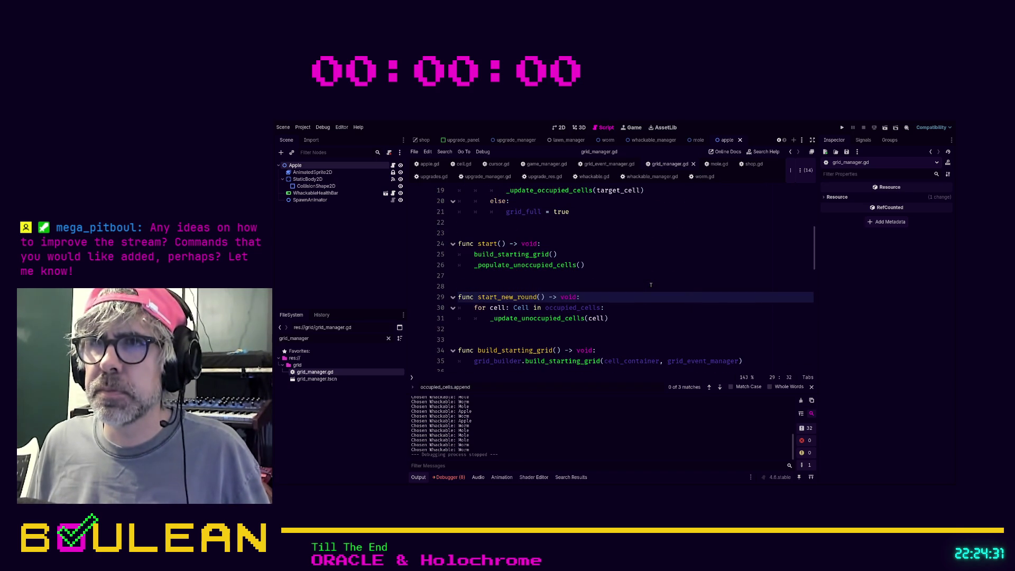
# Begin start_new_round with occupied_cells.clear() and relaunch the game
pyautogui.scroll(-1, 651, 285)
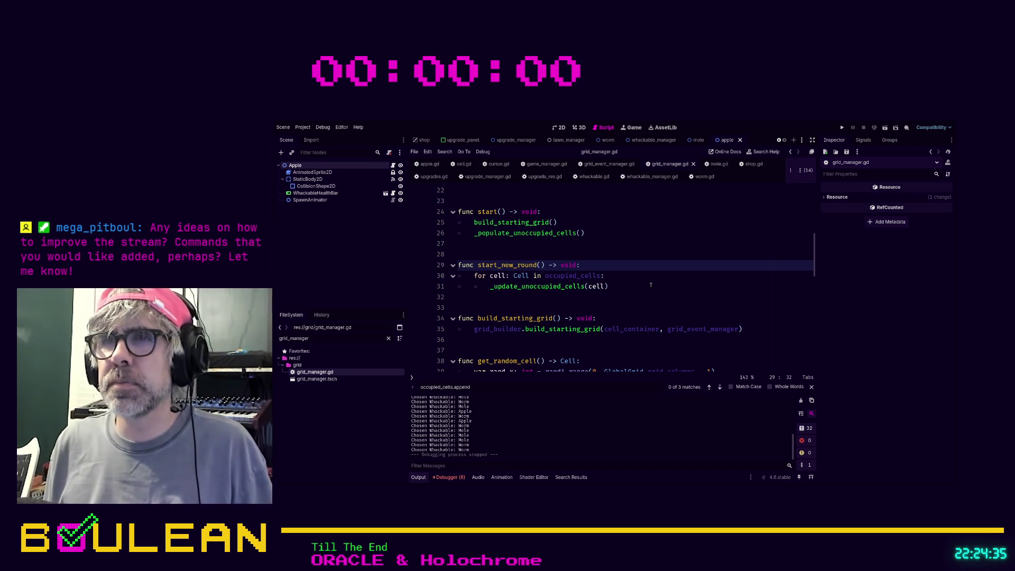
pyautogui.press('Return')
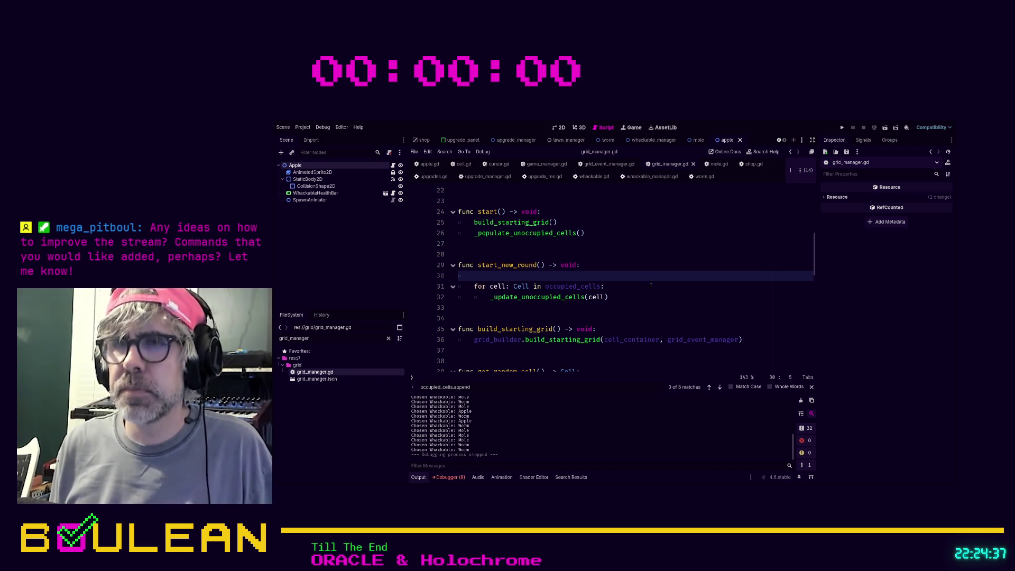
pyautogui.write('occul')
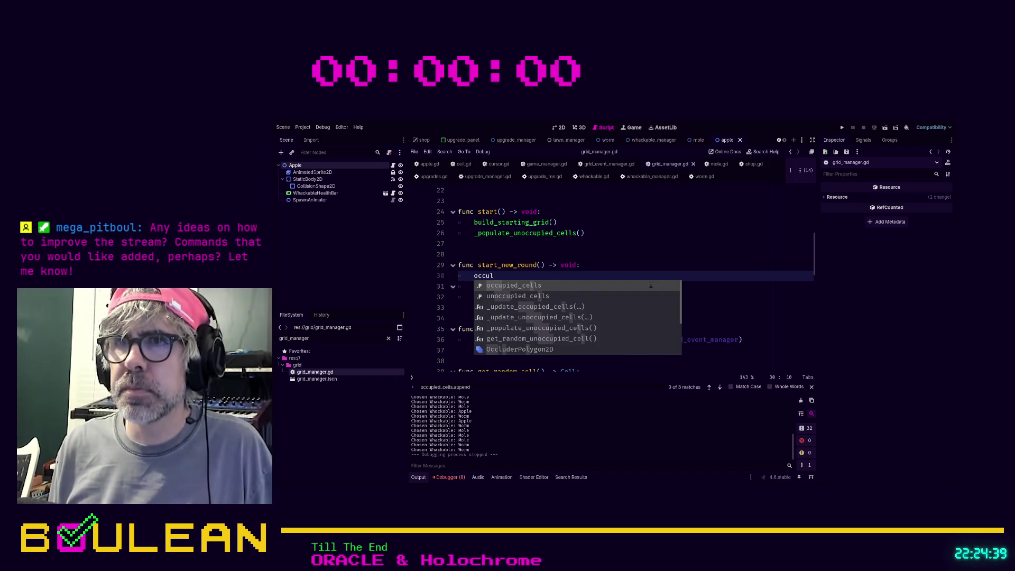
pyautogui.press('Return')
pyautogui.write('.cl')
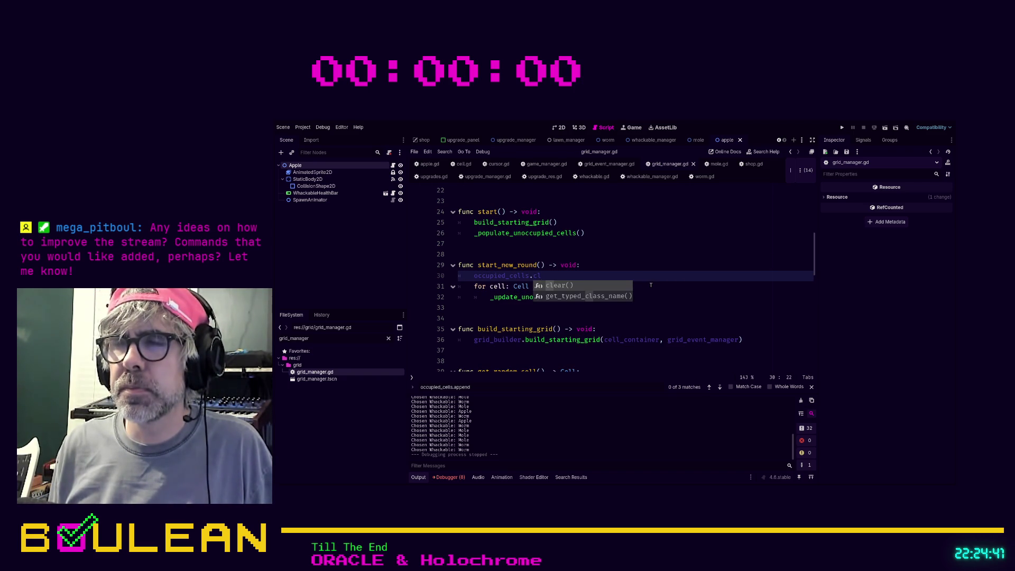
pyautogui.press('Return')
pyautogui.press('F5')
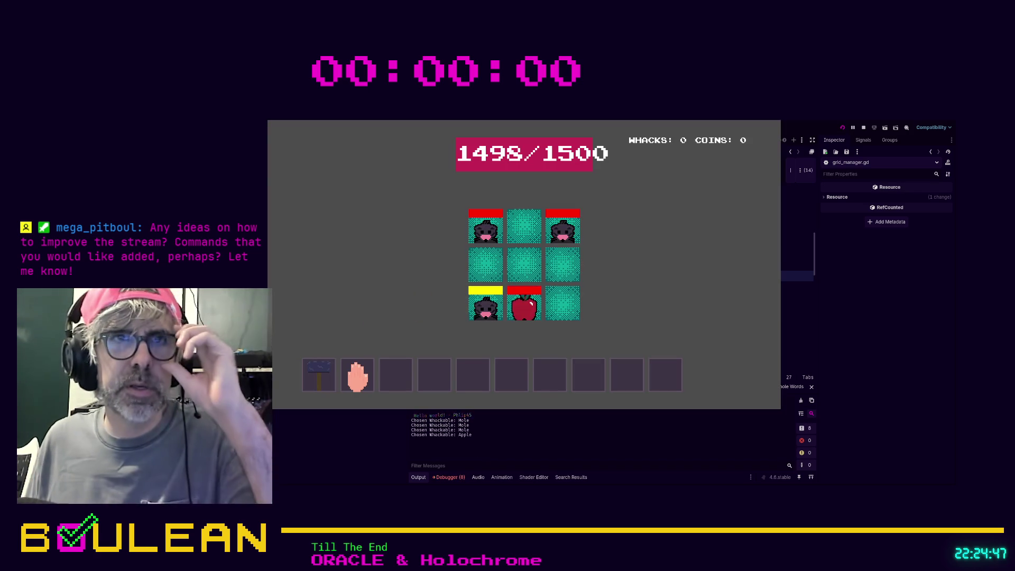
# Whack the bottom-left mole, buy Unlock Worm, start the next round, then stop the game
pyautogui.click(485, 312)
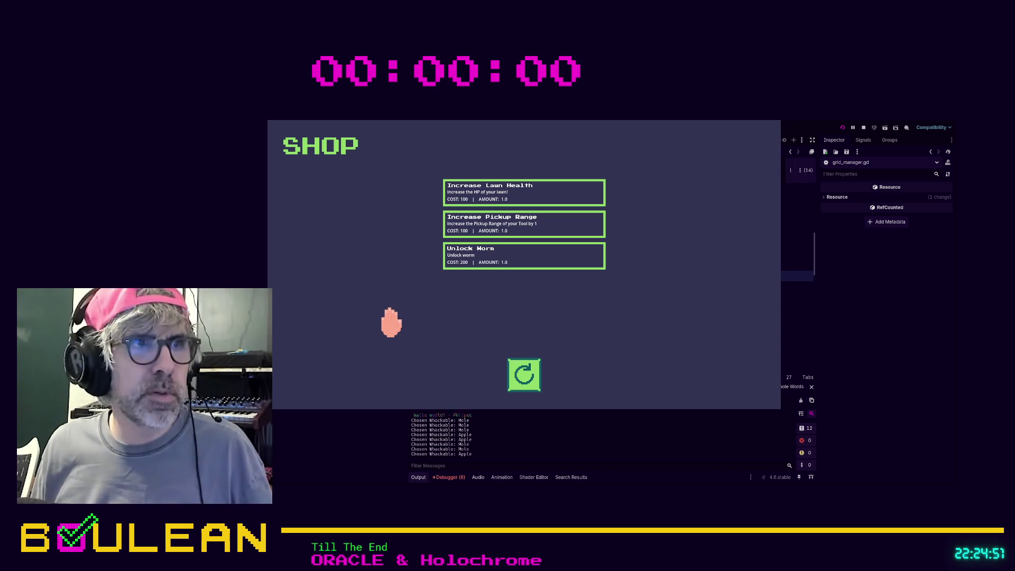
pyautogui.click(494, 265)
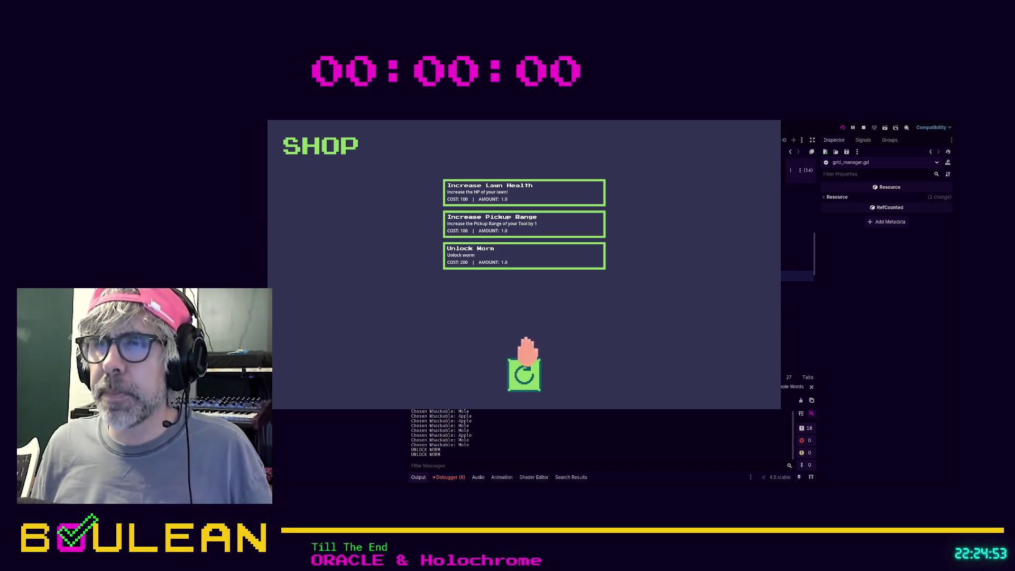
pyautogui.click(532, 386)
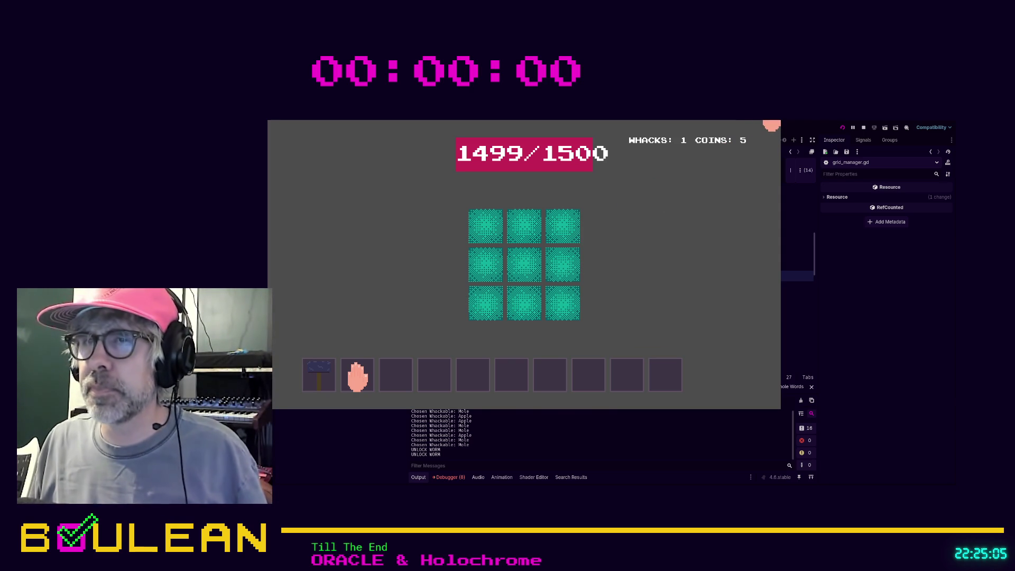
pyautogui.click(864, 128)
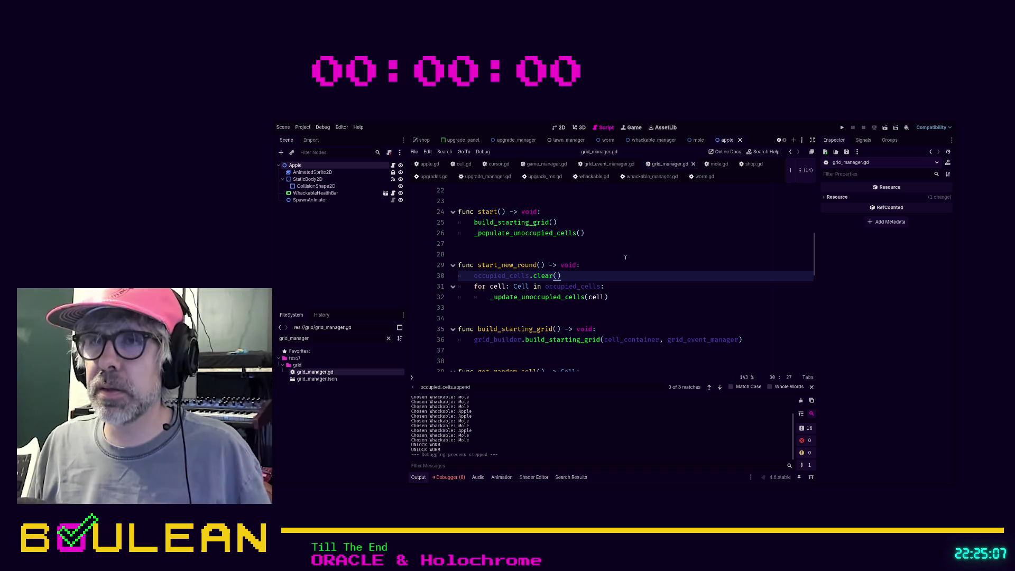
# Change line 30 to unoccupied_cells.clear() and relaunch the game
pyautogui.tripleClick(591, 276)
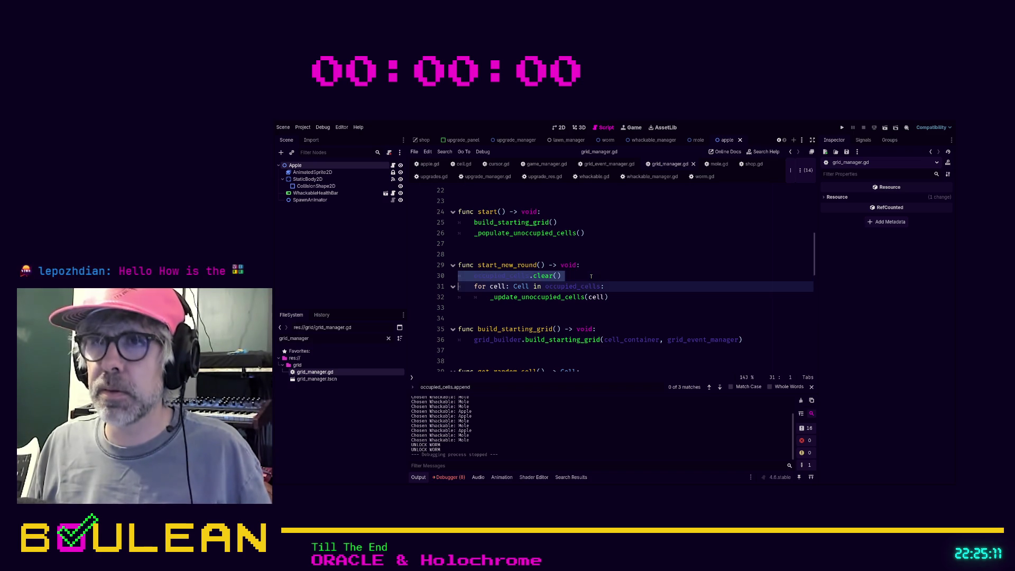
pyautogui.press('BackSpace')
pyautogui.press('Tab')
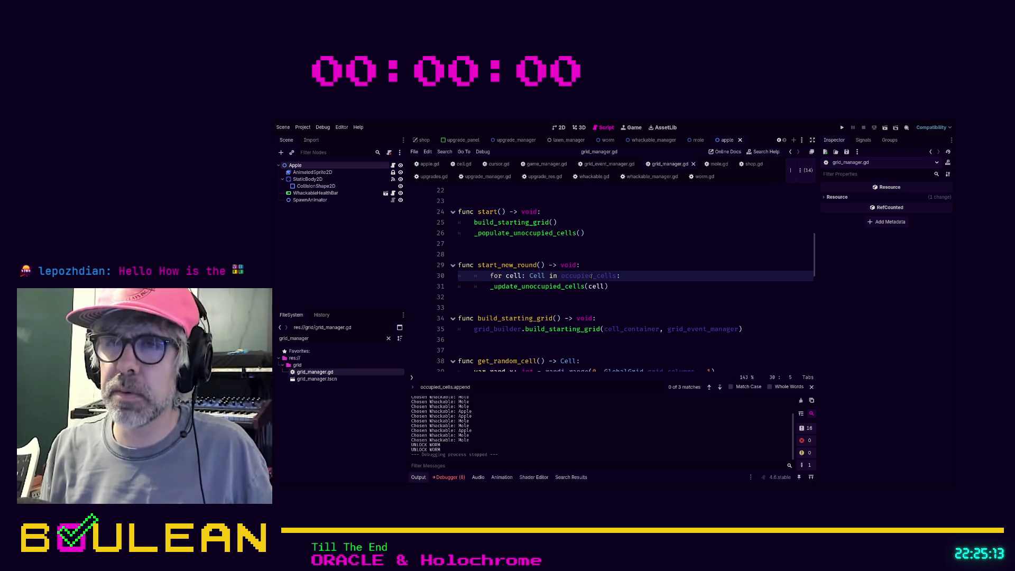
pyautogui.hotkey('ctrl', 'z')
pyautogui.hotkey('ctrl', 'z')
pyautogui.write('unoc')
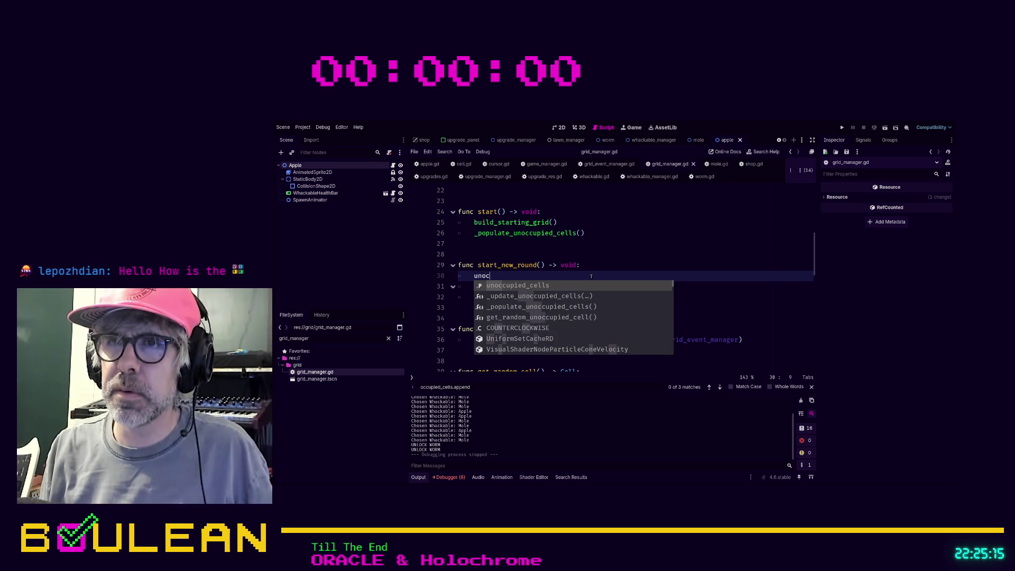
pyautogui.press('Return')
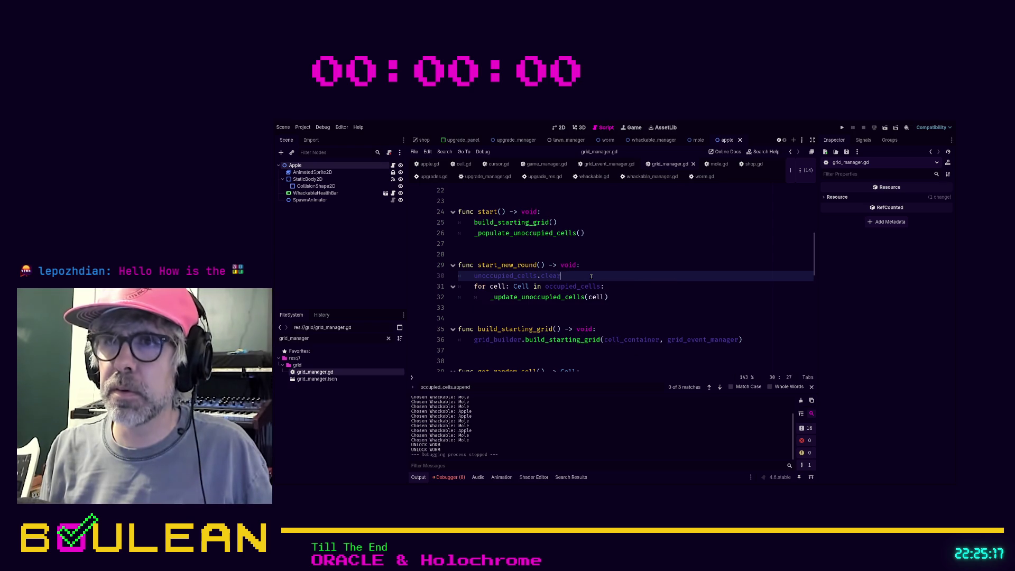
pyautogui.write('()')
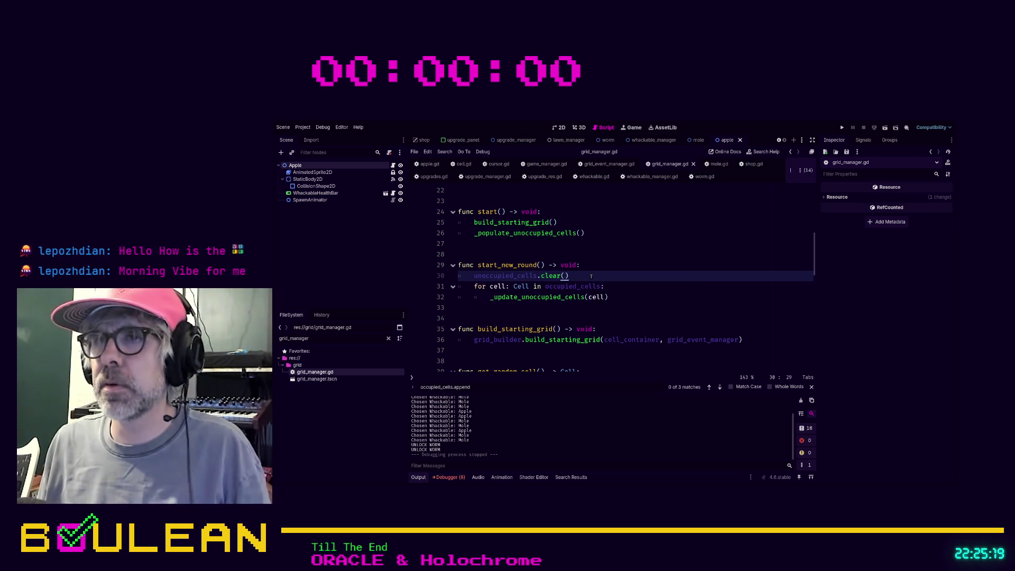
pyautogui.press('F5')
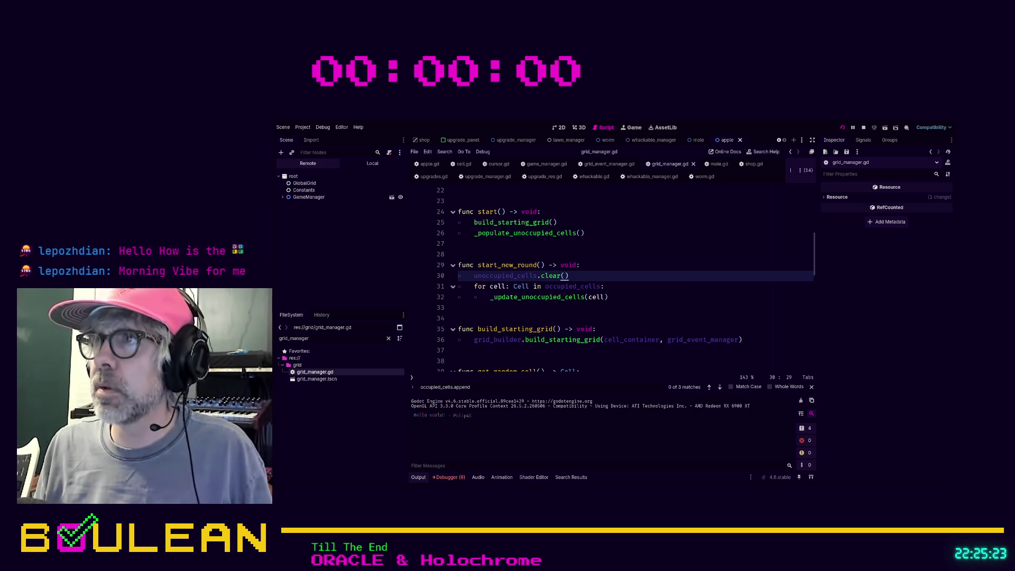
# Stop the game, comment out the unoccupied_cells.clear() line, and rerun the project
pyautogui.click(864, 127)
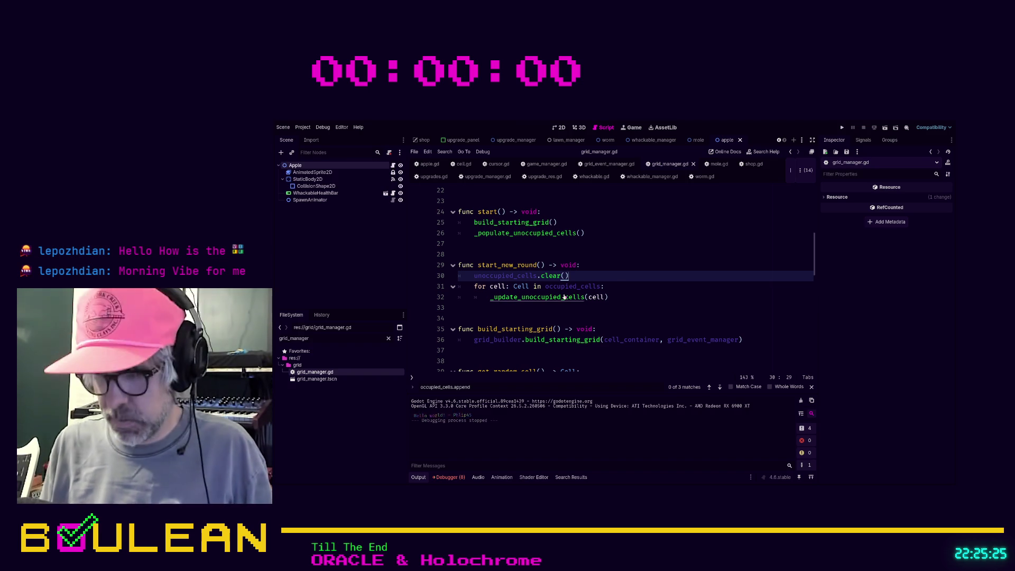
pyautogui.hotkey('ctrl', 'k')
pyautogui.press('F5')
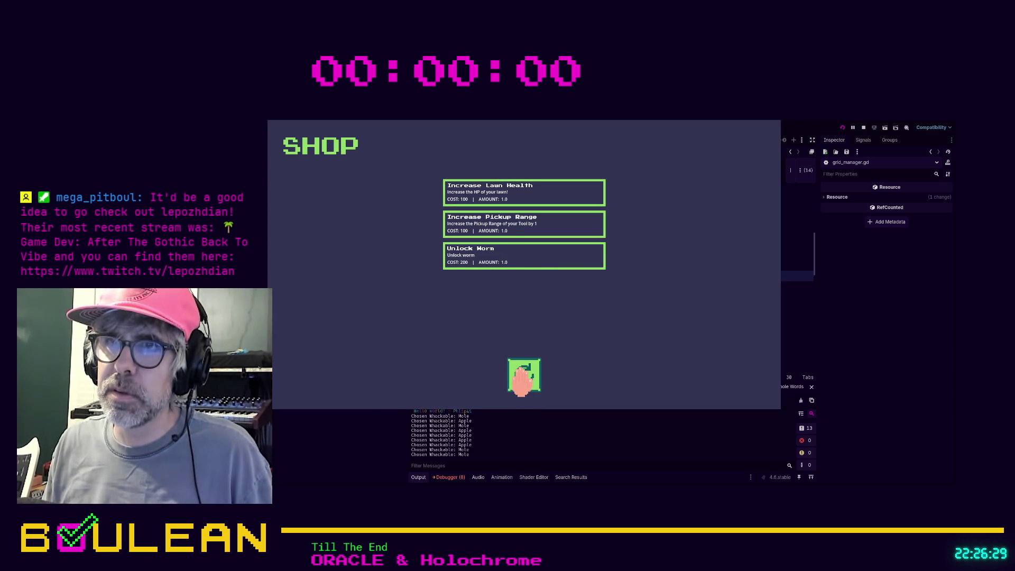
# Buy Unlock Worm in the shop, play the round, then stop the game
pyautogui.click(487, 258)
pyautogui.click(522, 373)
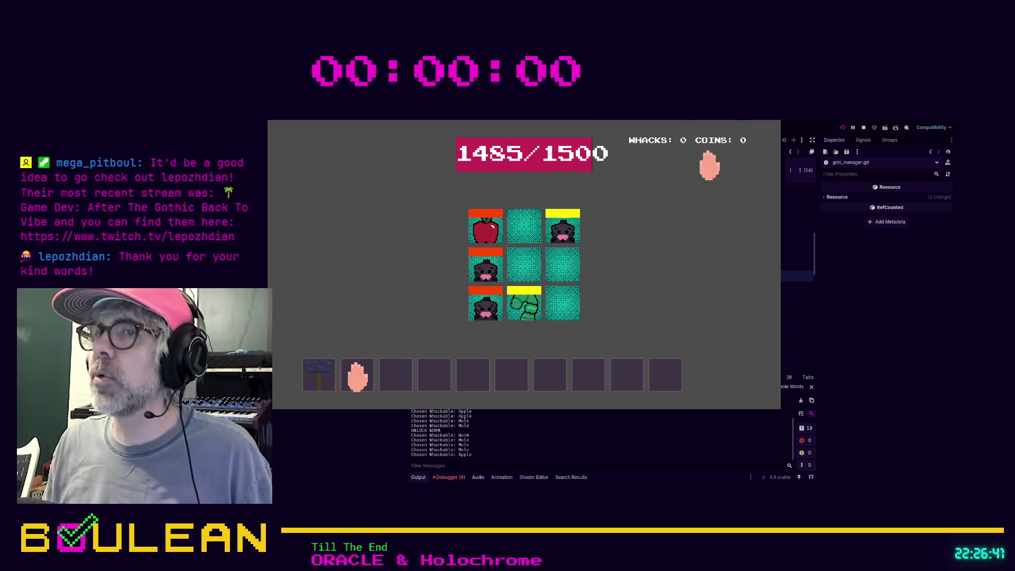
pyautogui.click(771, 125)
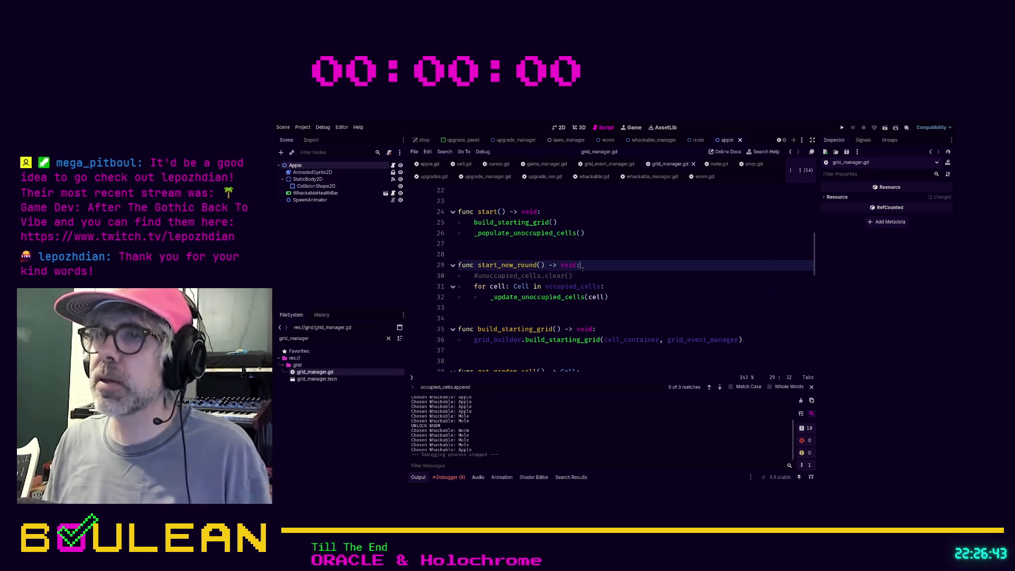
pyautogui.press('F5')
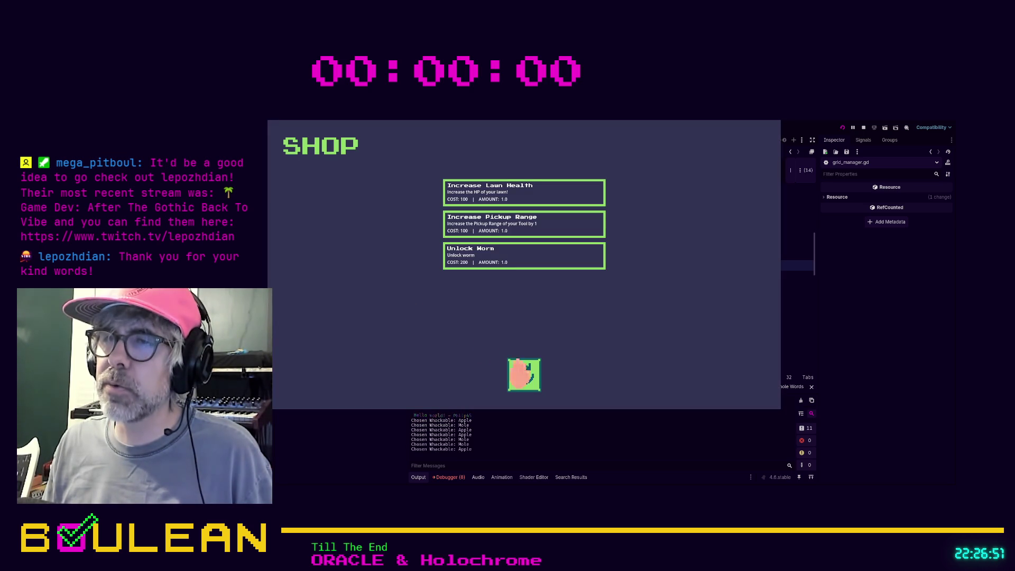
pyautogui.click(524, 377)
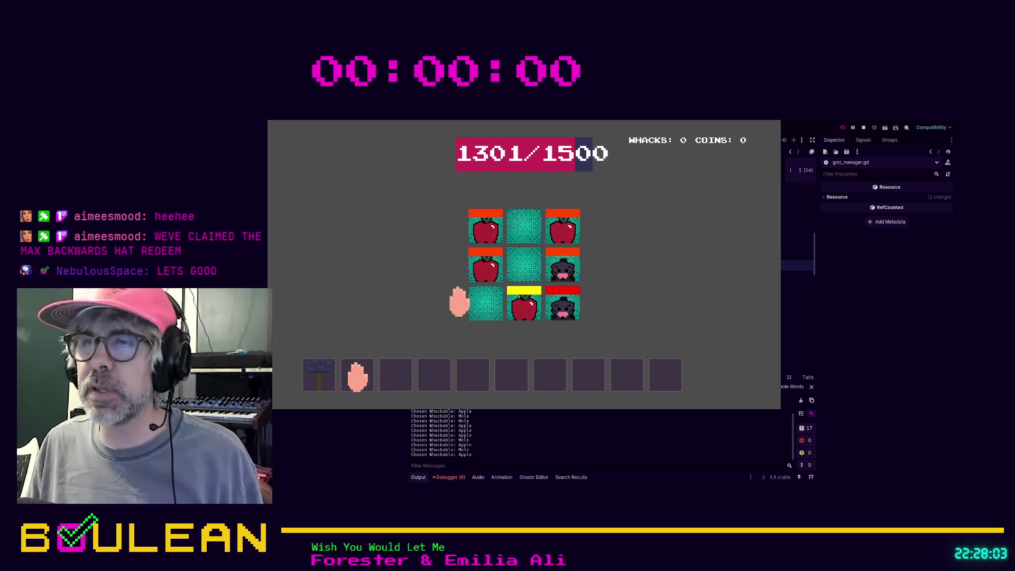
# Stop the game and delete the commented clear line and the empty line 30
pyautogui.press('F8')
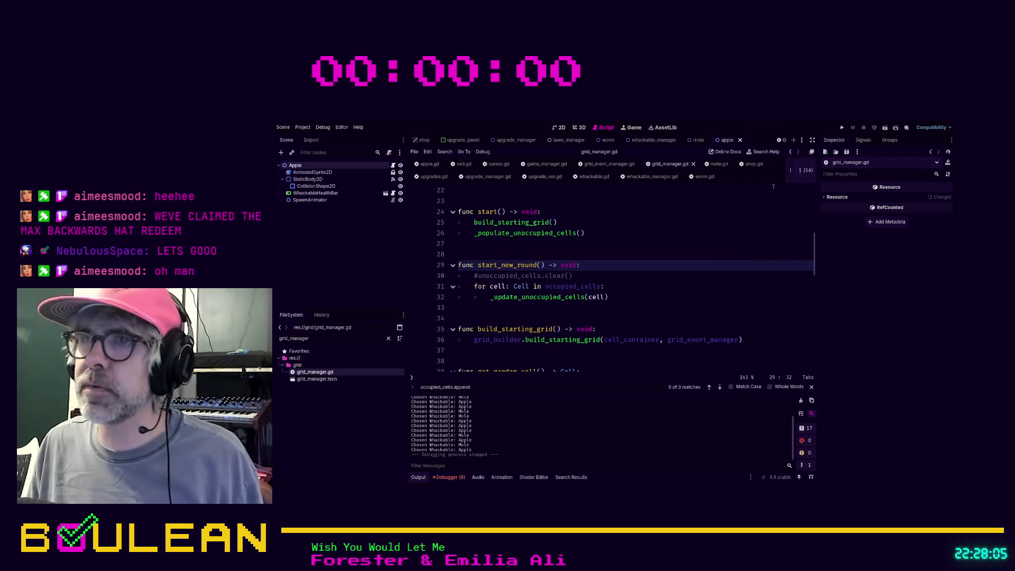
pyautogui.click(598, 273)
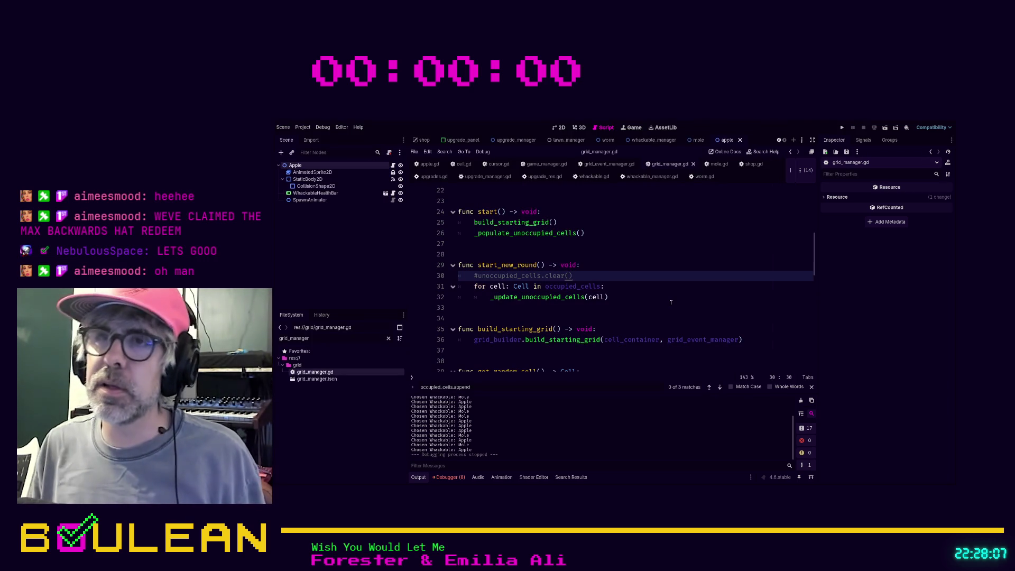
pyautogui.hotkey('shift', 'Home')
pyautogui.hotkey('shift', 'Home')
pyautogui.press('BackSpace')
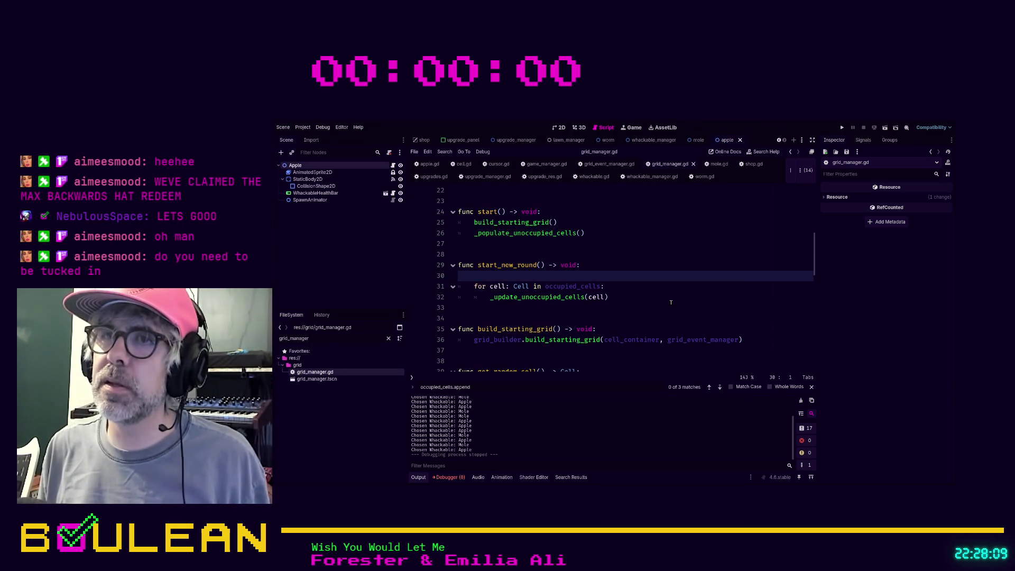
pyautogui.press('BackSpace')
pyautogui.scroll(-1, 671, 302)
pyautogui.scroll(3, 671, 302)
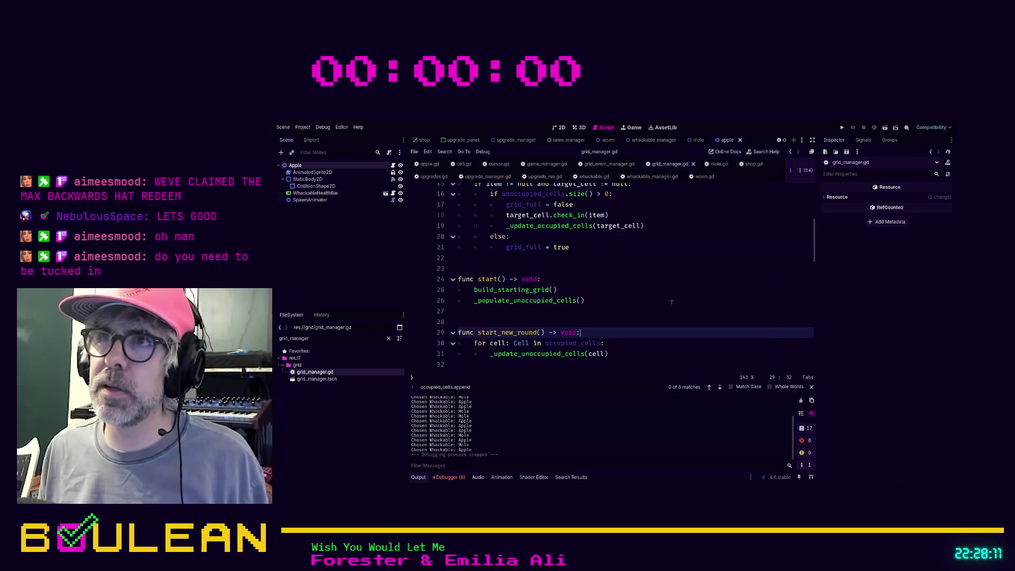
pyautogui.scroll(3, 700, 274)
pyautogui.scroll(-3, 700, 275)
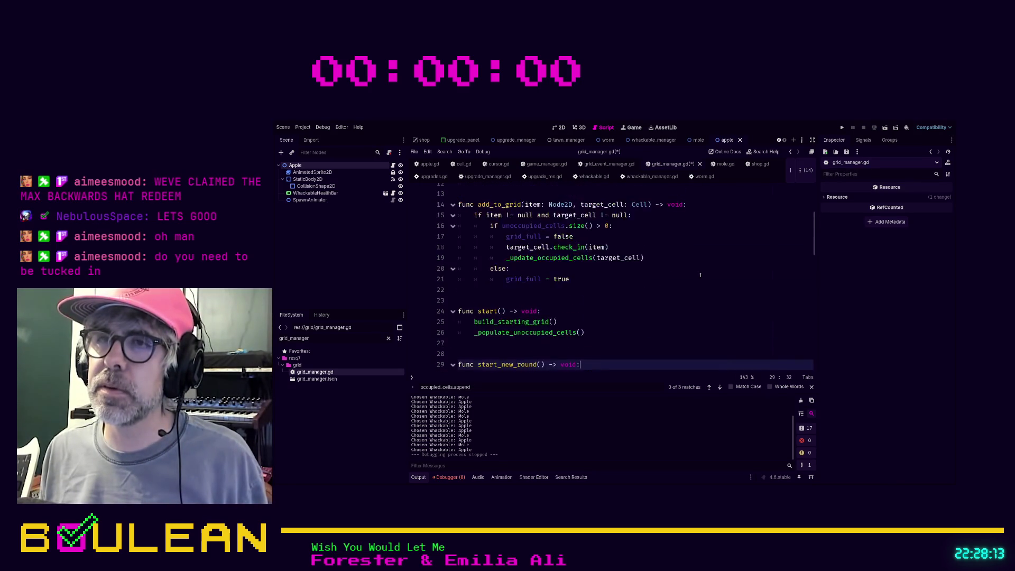
pyautogui.scroll(3, 599, 281)
pyautogui.scroll(-2, 533, 275)
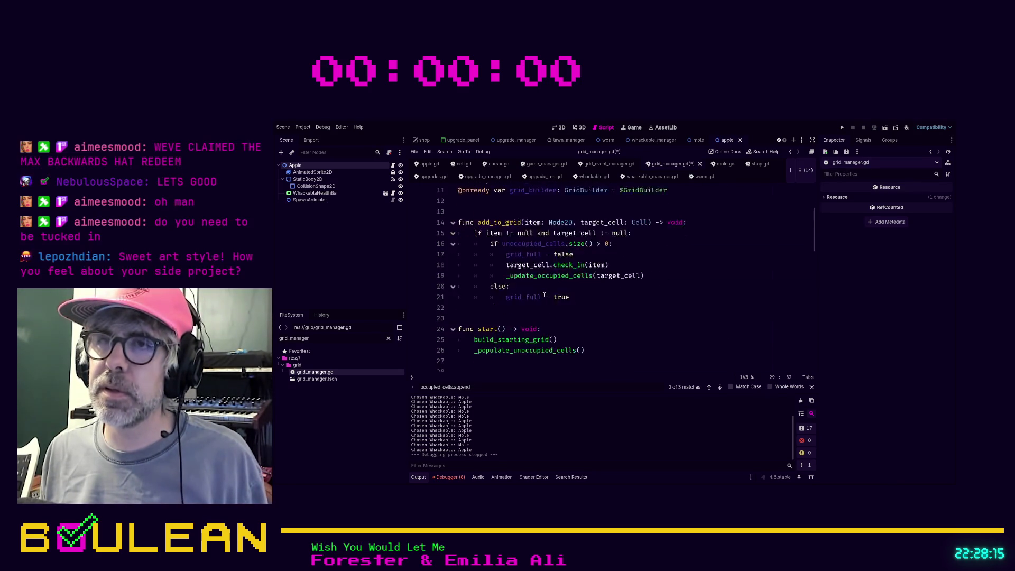
# Review the remaining occupied_cells loop, then save with Ctrl+S to run the project
pyautogui.click(503, 300)
pyautogui.scroll(-1, 593, 351)
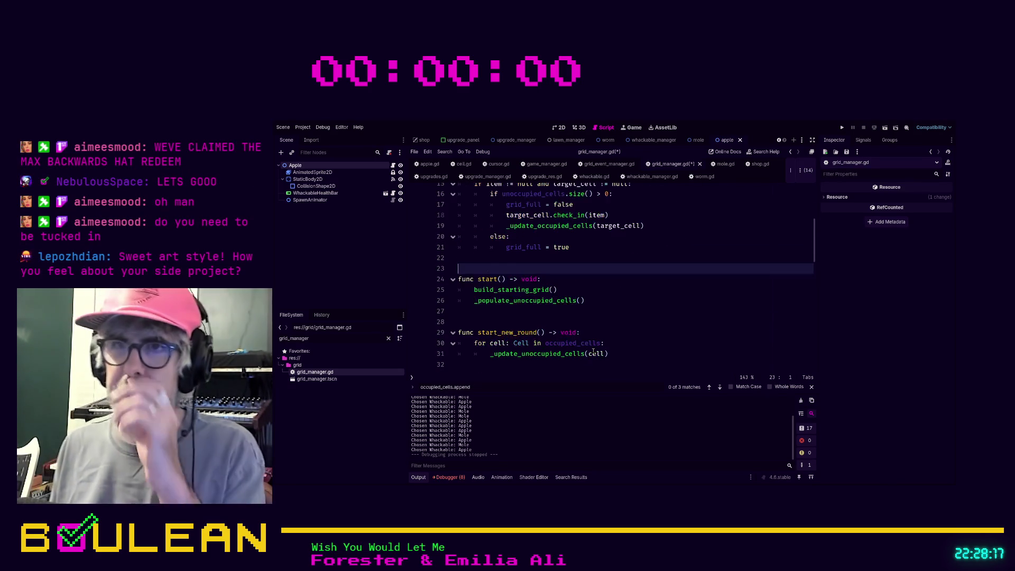
pyautogui.scroll(-2, 590, 349)
pyautogui.click(523, 304)
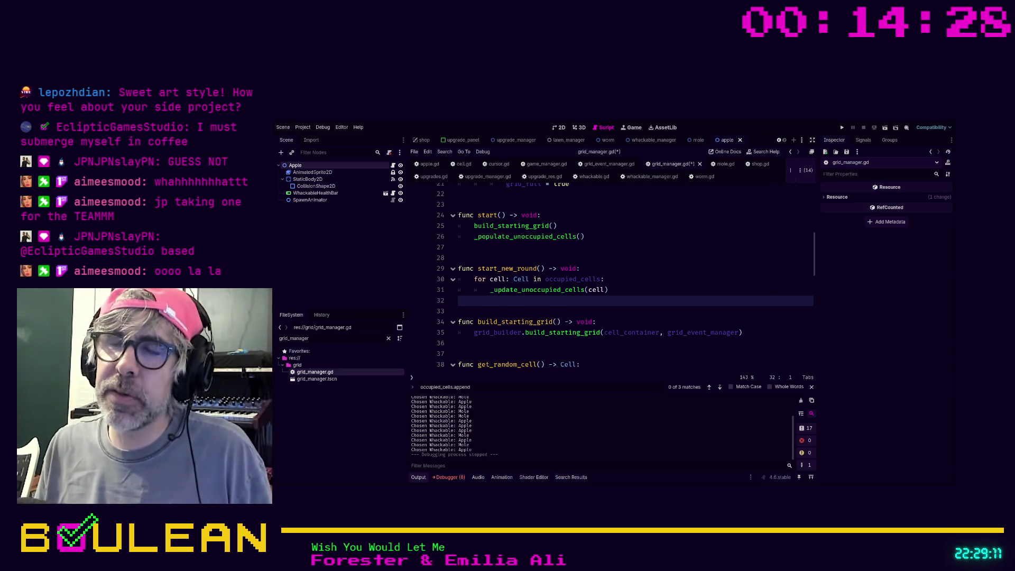
pyautogui.scroll(4, 608, 275)
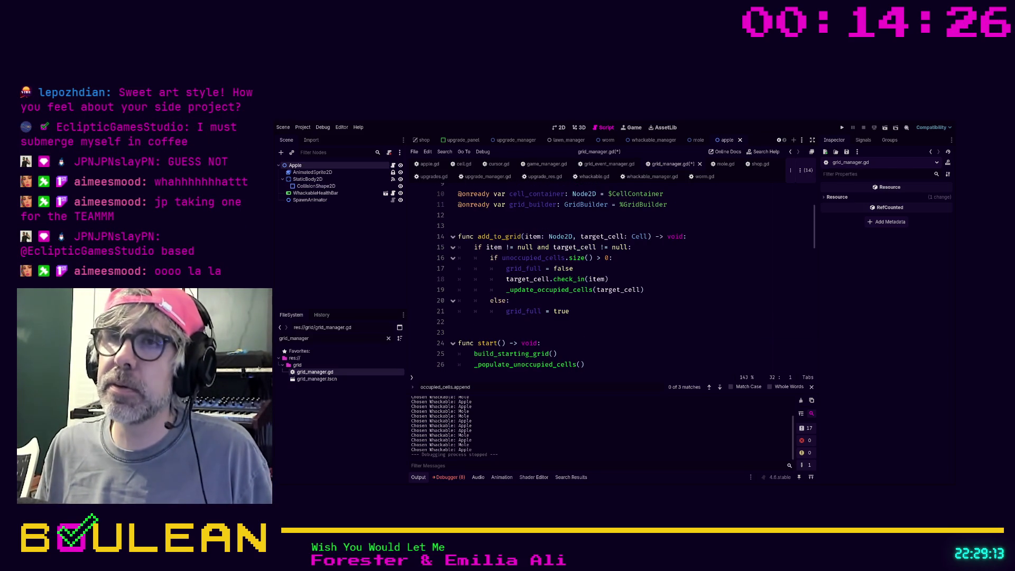
pyautogui.scroll(-3, 608, 275)
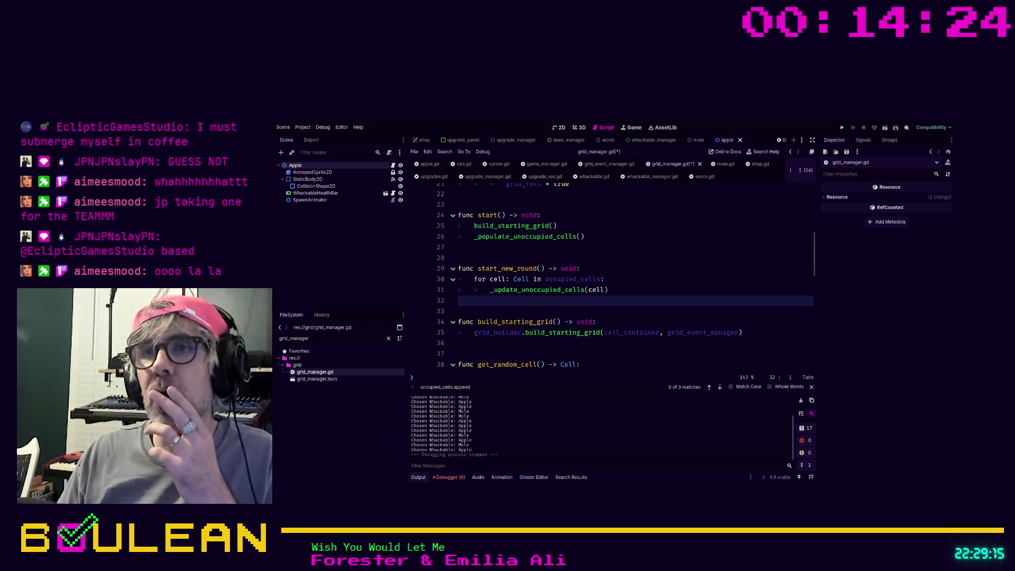
pyautogui.scroll(2, 608, 275)
pyautogui.scroll(4, 674, 331)
pyautogui.click(674, 332)
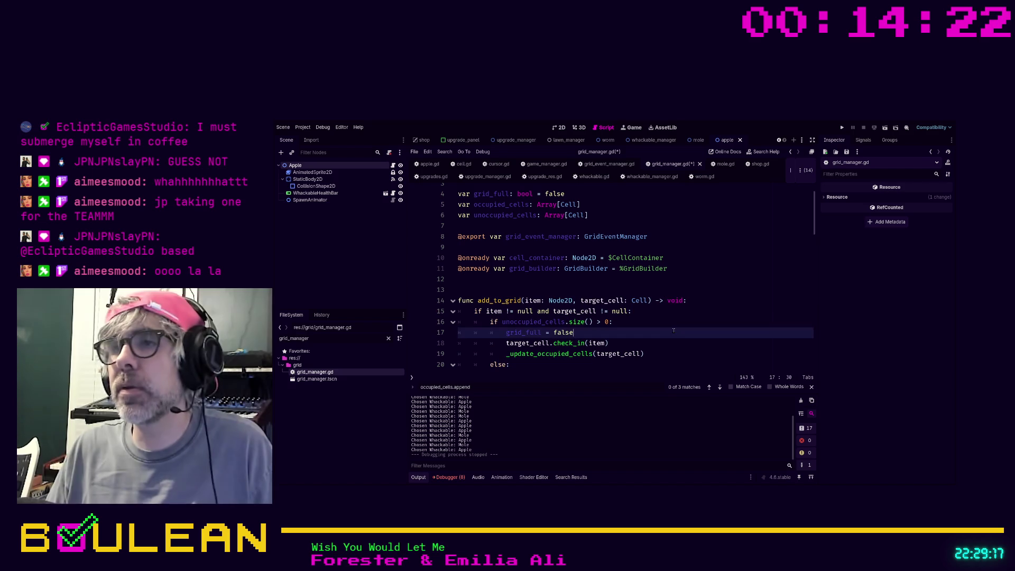
pyautogui.hotkey('ctrl', 's')
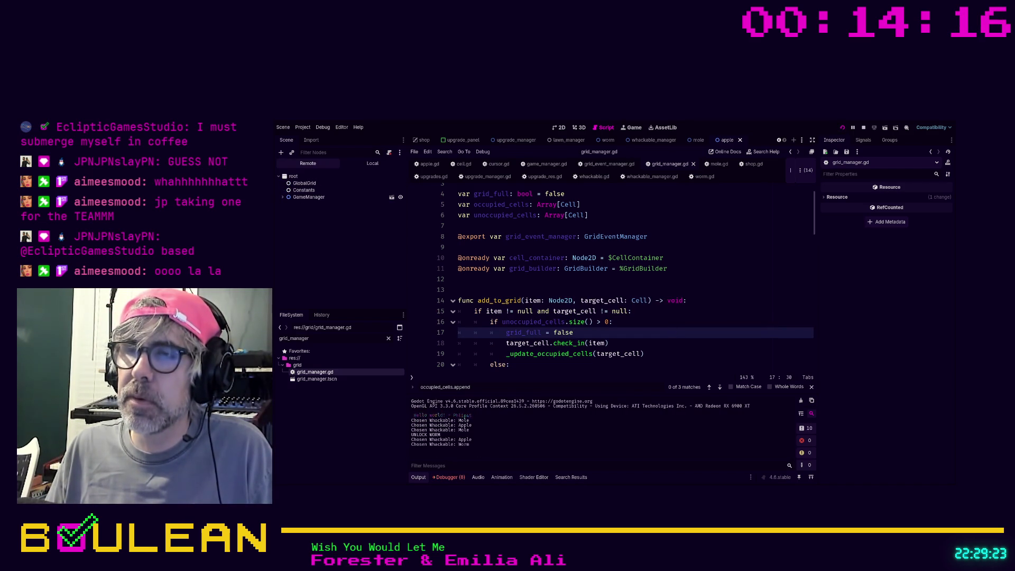
# Leave the shop, play a round of moles, apples and worms, then stop the game
pyautogui.click(525, 373)
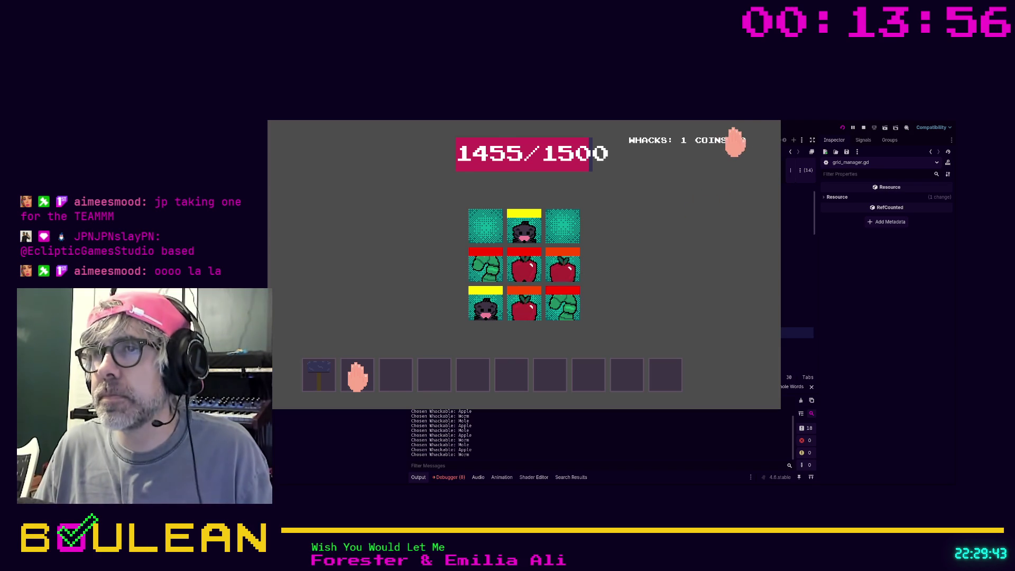
pyautogui.click(864, 128)
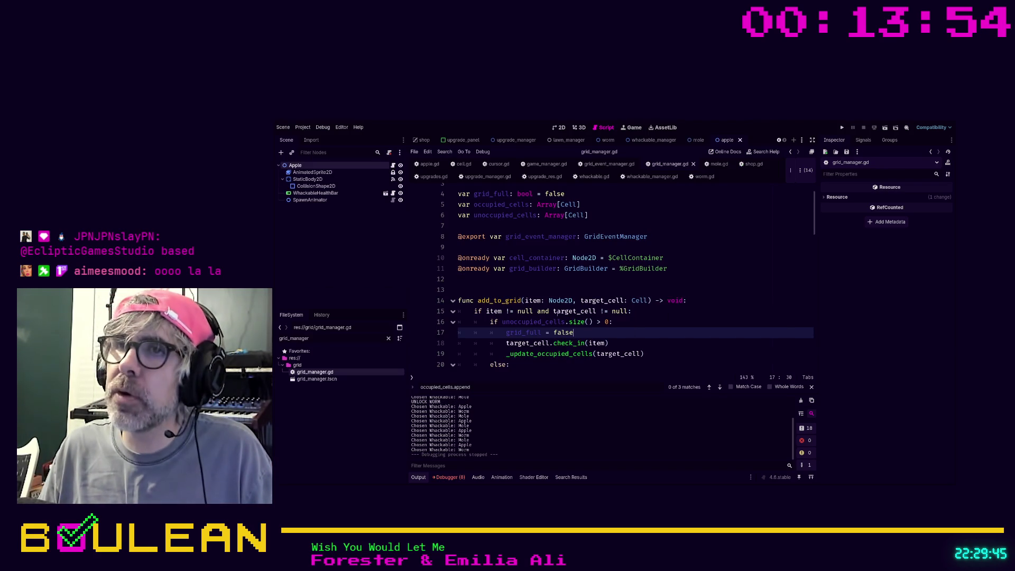
# In game_manager.gd, search all project files for start_new_round
pyautogui.scroll(-4, 556, 313)
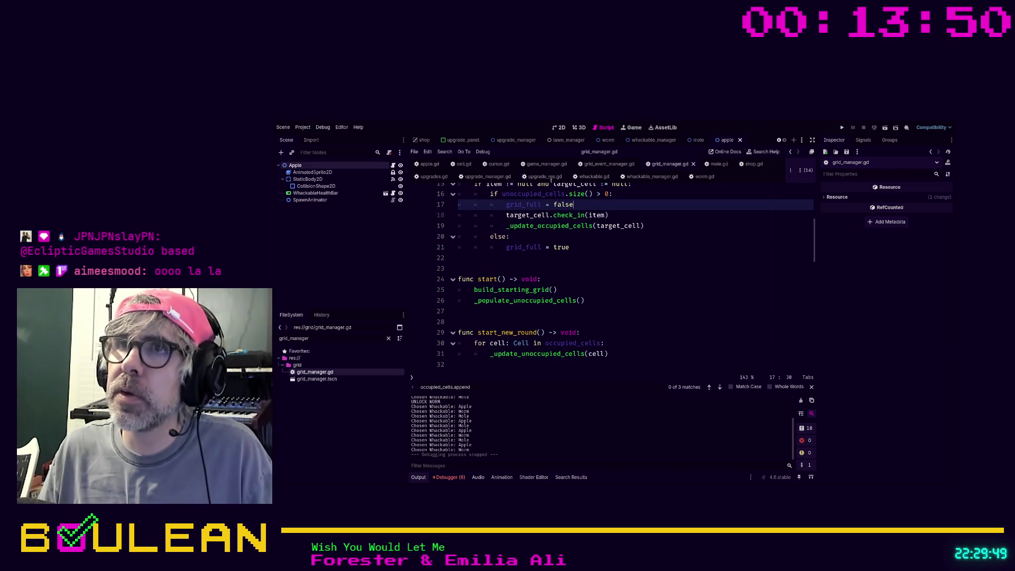
pyautogui.click(545, 164)
pyautogui.click(651, 265)
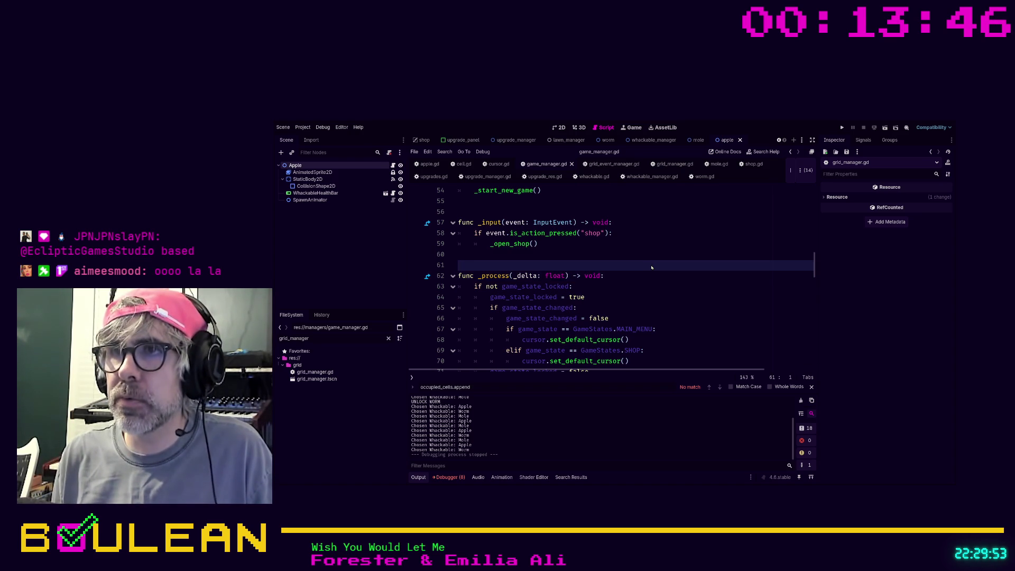
pyautogui.hotkey('alt', 'f')
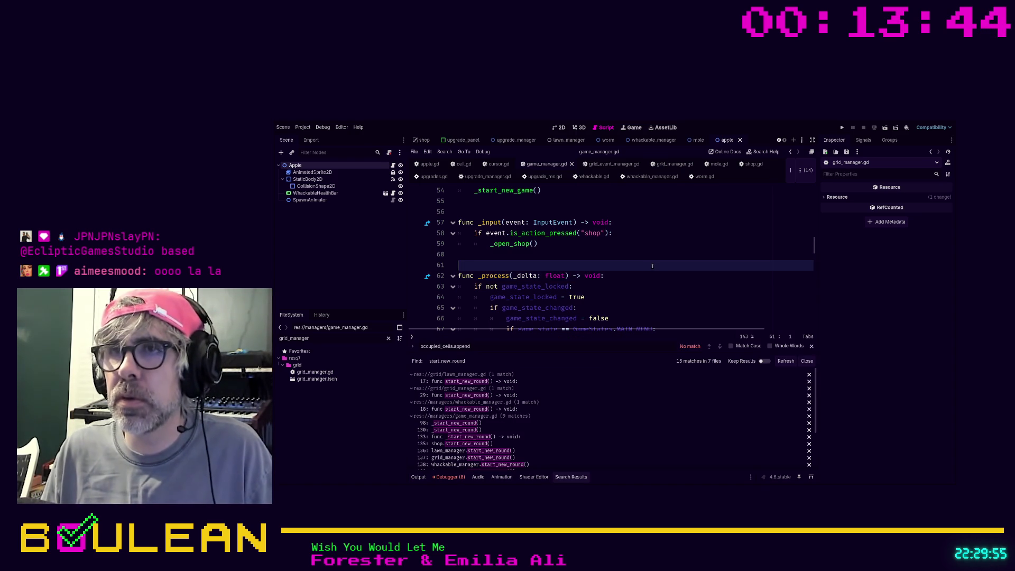
pyautogui.hotkey('ctrl', 'f')
pyautogui.write('start_new_')
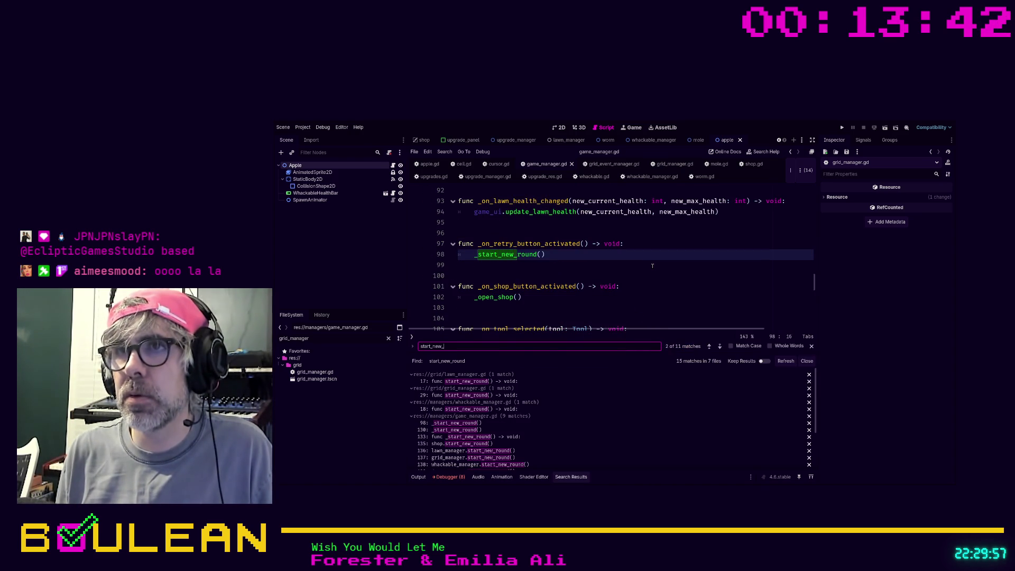
pyautogui.write('roun')
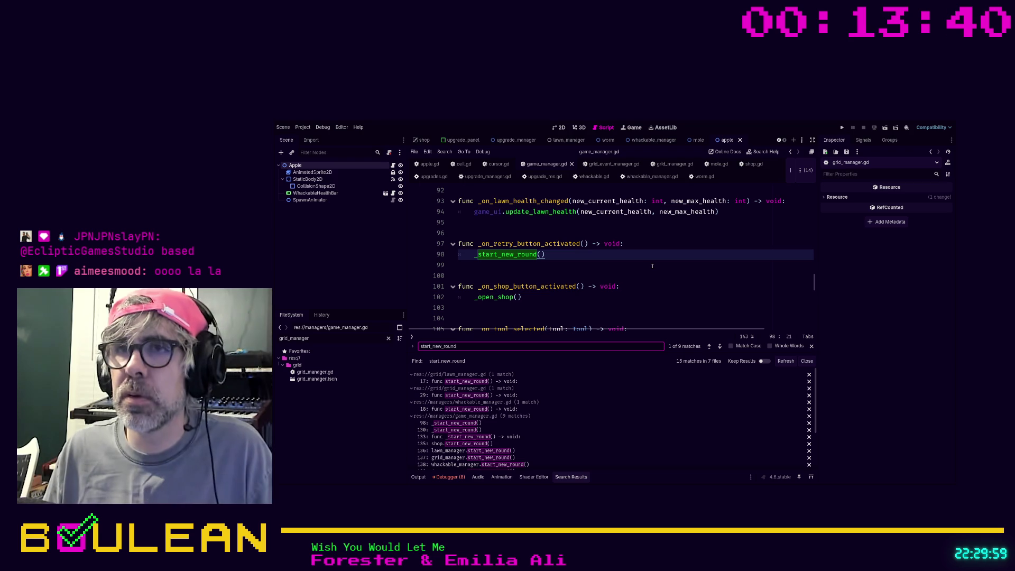
pyautogui.write('d')
# Jump to the _start_new_round definition and shrink the Search Results panel
pyautogui.scroll(-1, 608, 265)
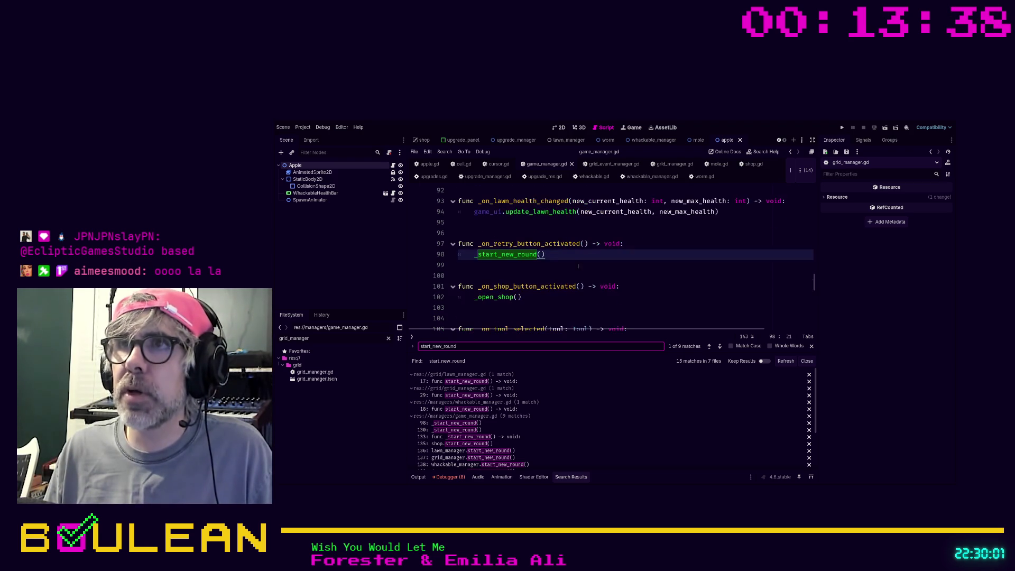
pyautogui.click(511, 255)
pyautogui.keyDown('ctrl'); pyautogui.click(512, 255); pyautogui.keyUp('ctrl')
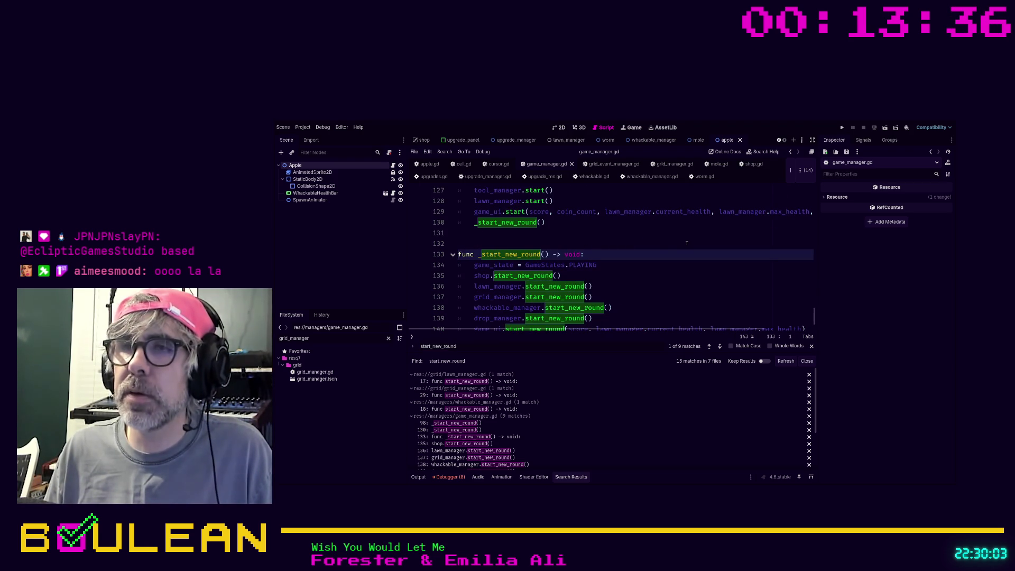
pyautogui.scroll(-1, 687, 244)
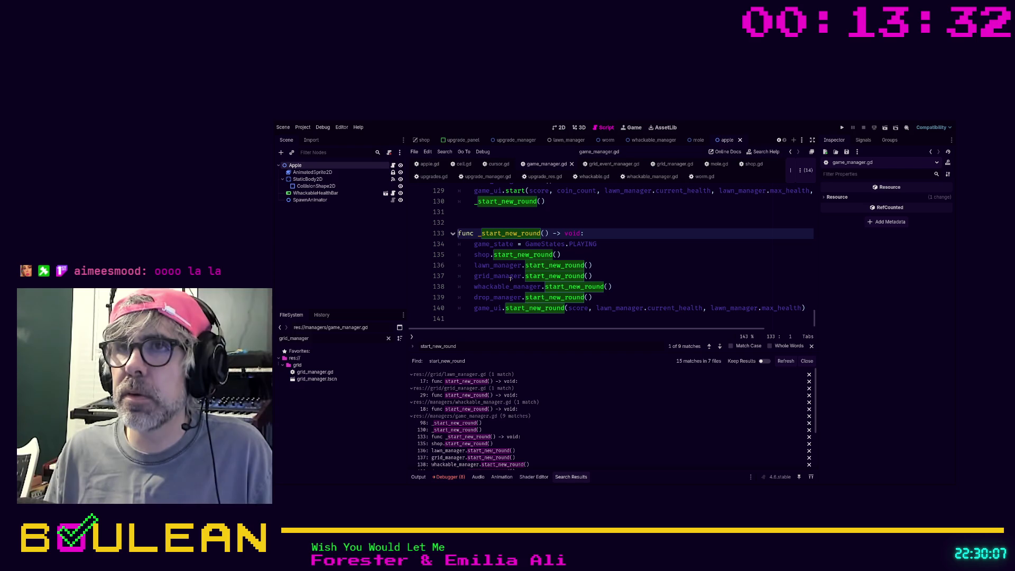
pyautogui.click(623, 263)
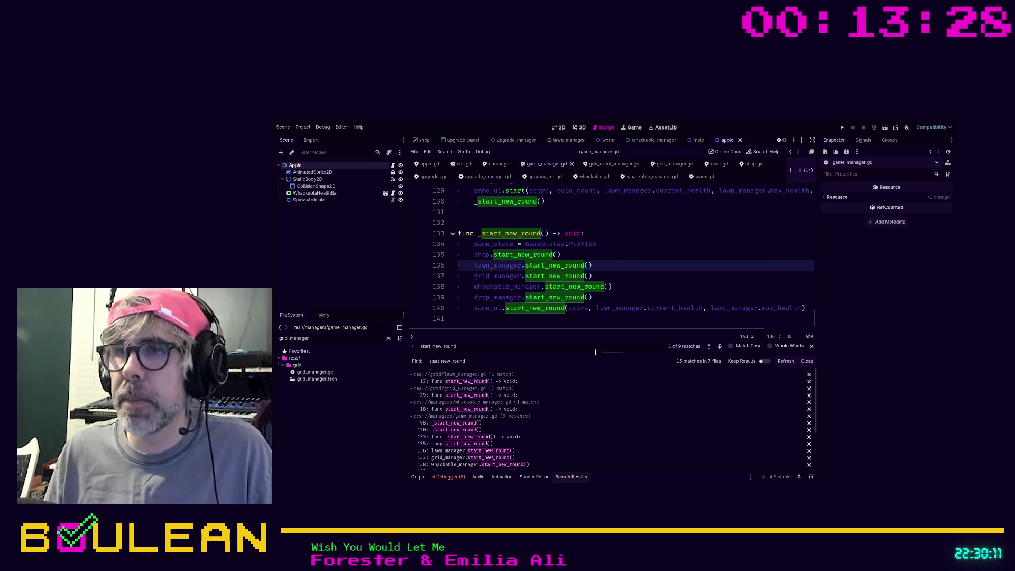
pyautogui.moveTo(595, 352); pyautogui.dragTo(592, 404)
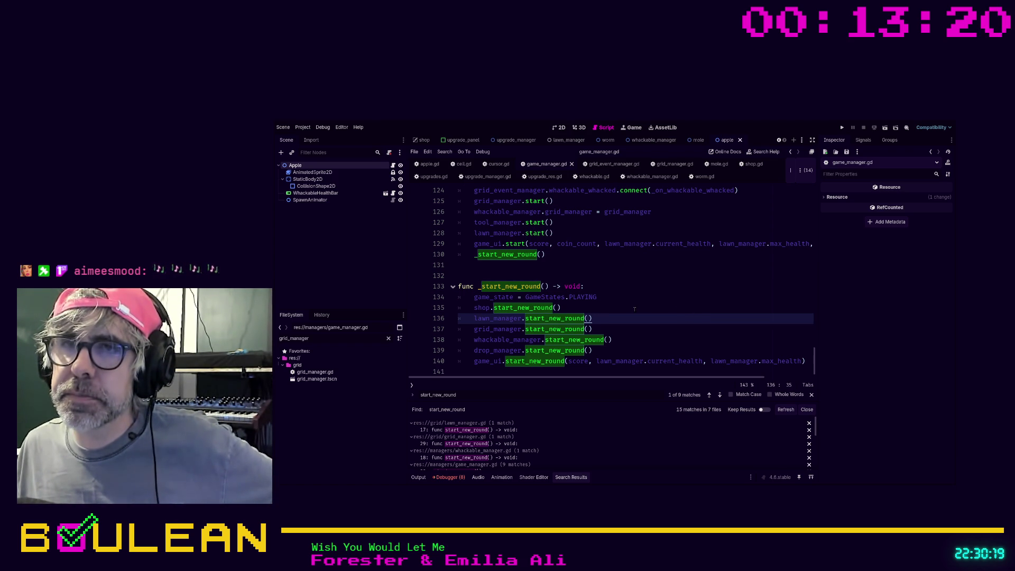
# Open grid_manager.gd at the grid manager's start() definition
pyautogui.scroll(1, 618, 329)
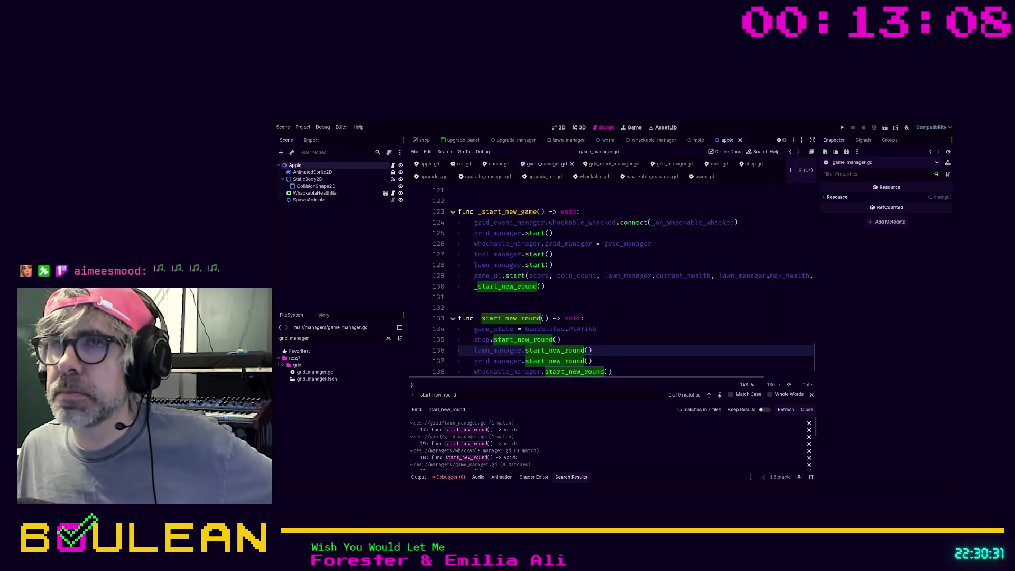
pyautogui.scroll(-1, 612, 311)
pyautogui.scroll(1, 581, 285)
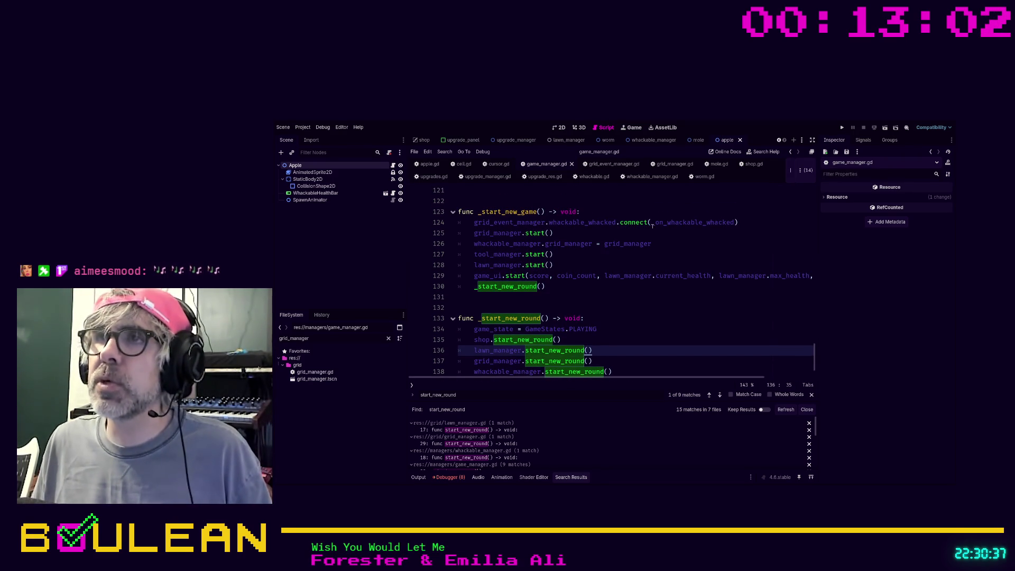
pyautogui.keyDown('ctrl'); pyautogui.click(536, 234); pyautogui.keyUp('ctrl')
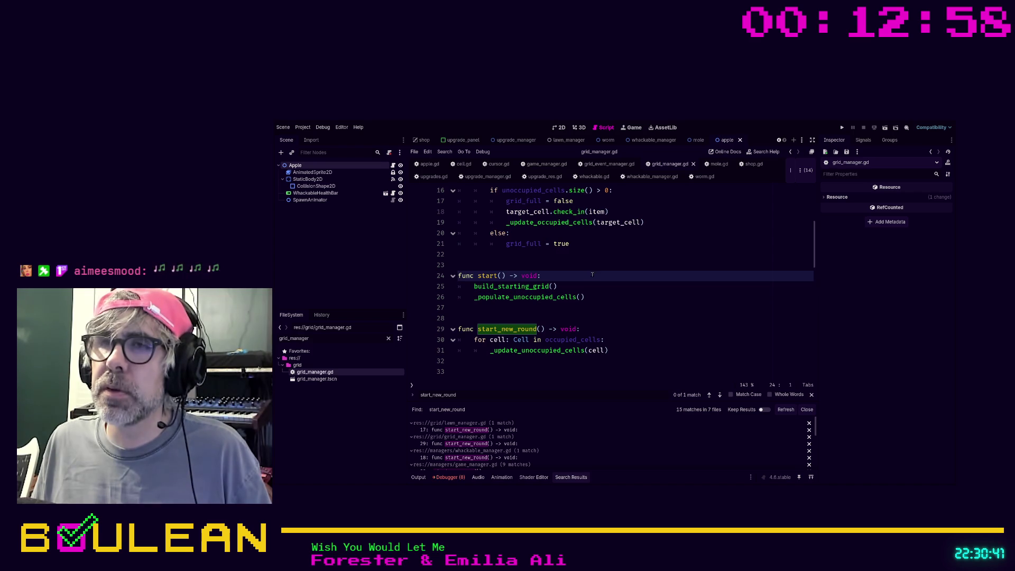
# Compare grid_manager.gd's start() with the round setup in game_manager.gd
pyautogui.scroll(1, 592, 274)
pyautogui.scroll(1, 593, 275)
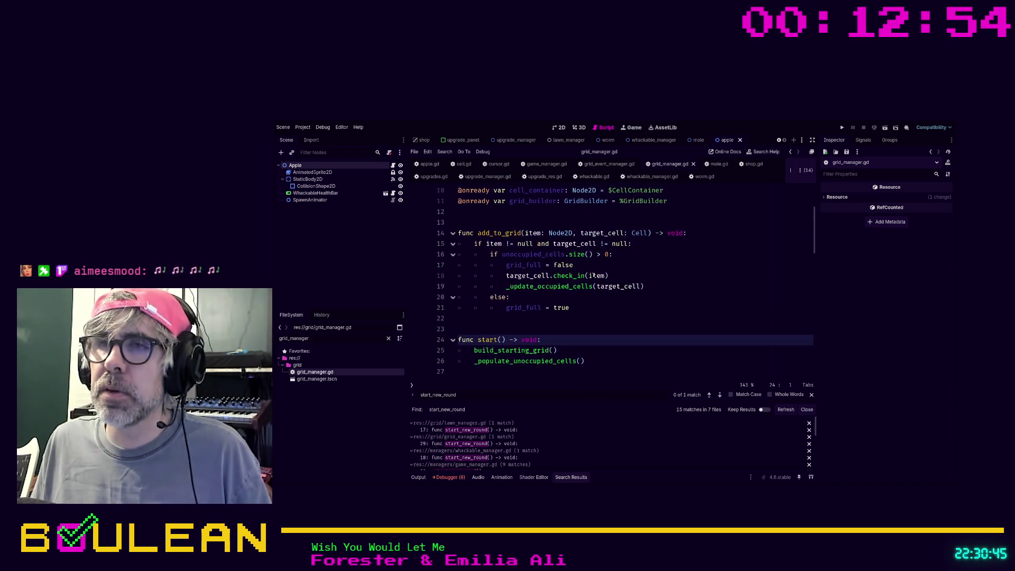
pyautogui.scroll(-1, 593, 274)
pyautogui.scroll(-3, 594, 275)
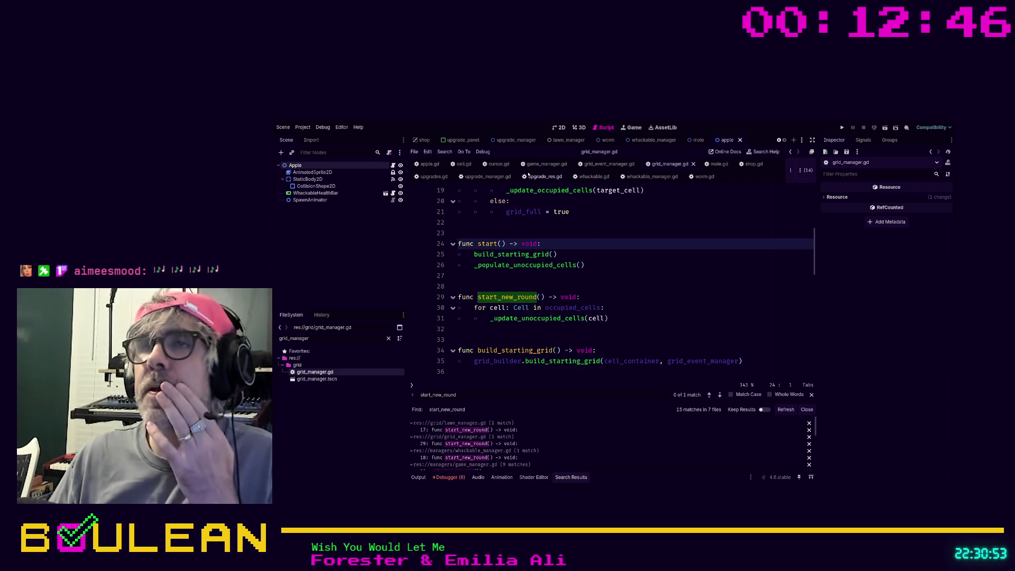
pyautogui.scroll(2, 600, 244)
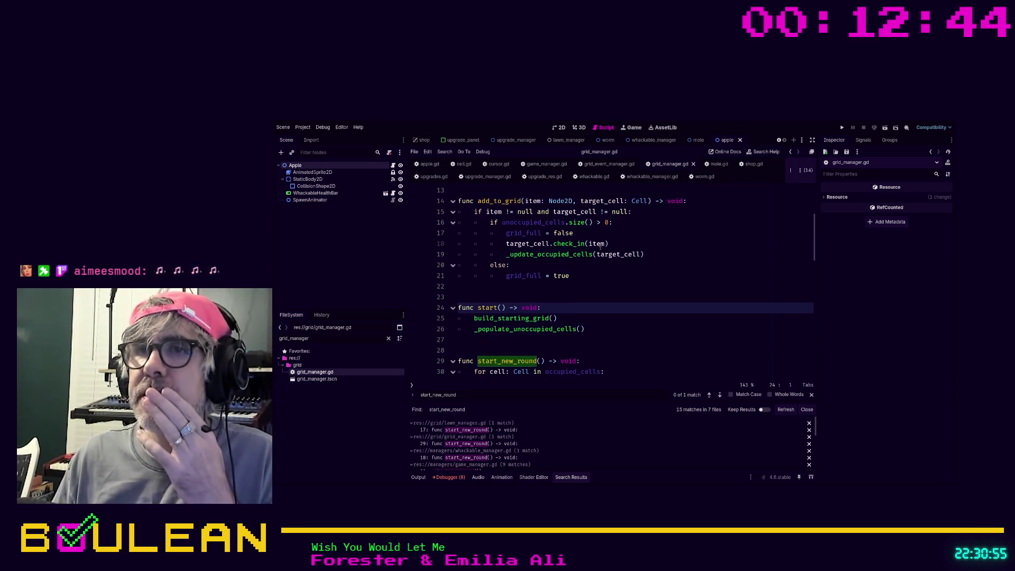
pyautogui.scroll(-1, 600, 285)
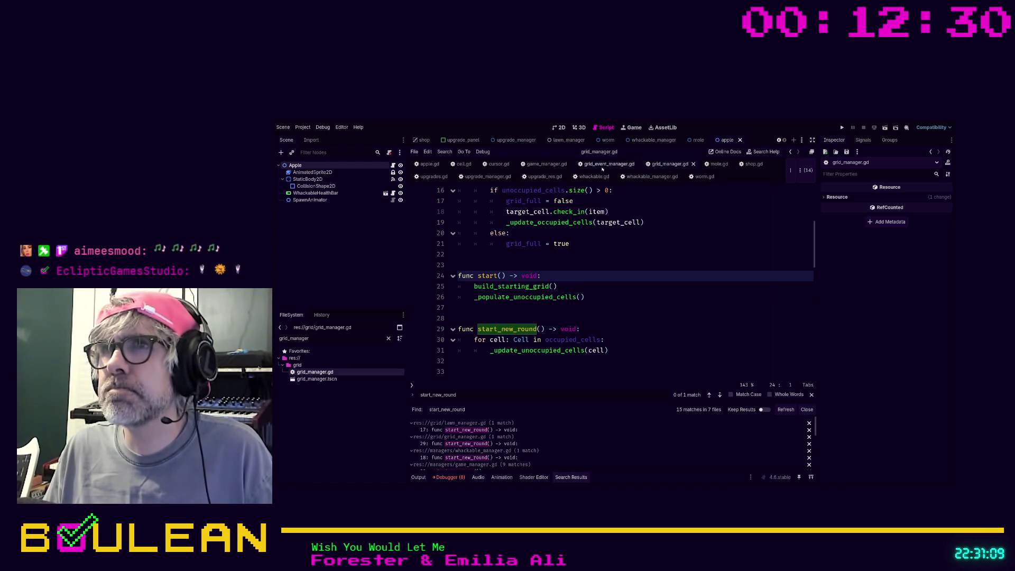
pyautogui.click(552, 166)
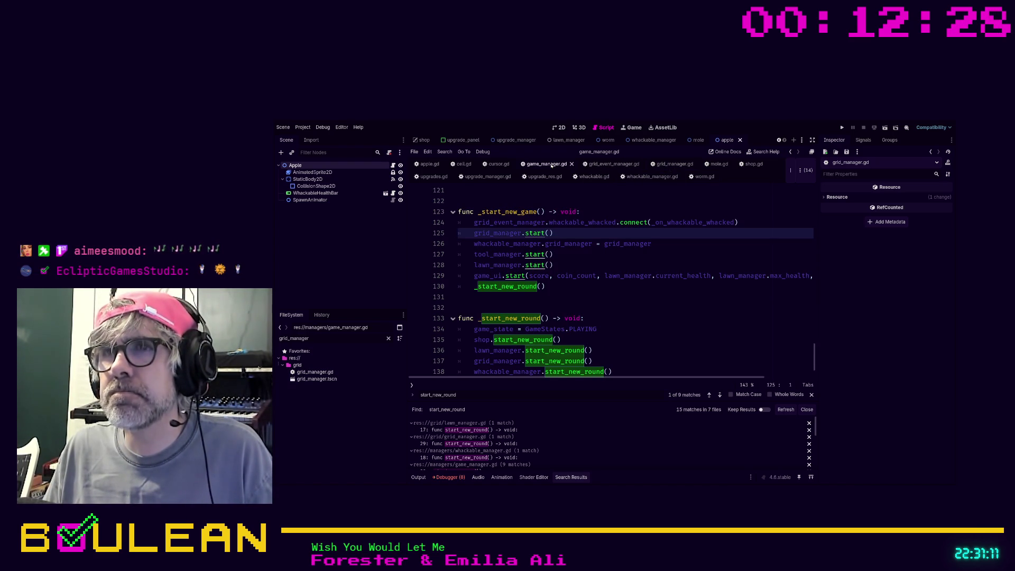
pyautogui.scroll(-1, 572, 216)
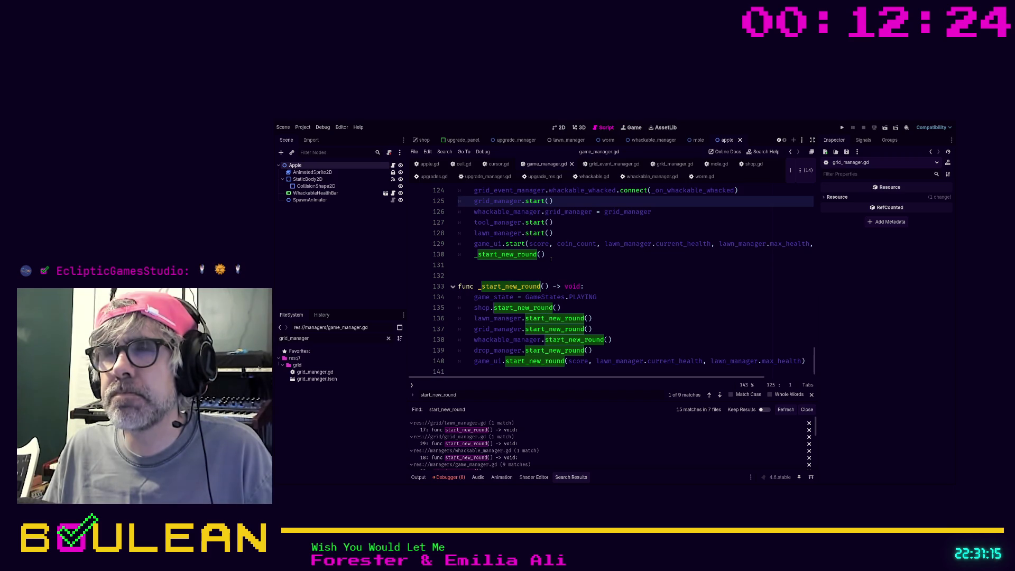
pyautogui.scroll(1, 558, 264)
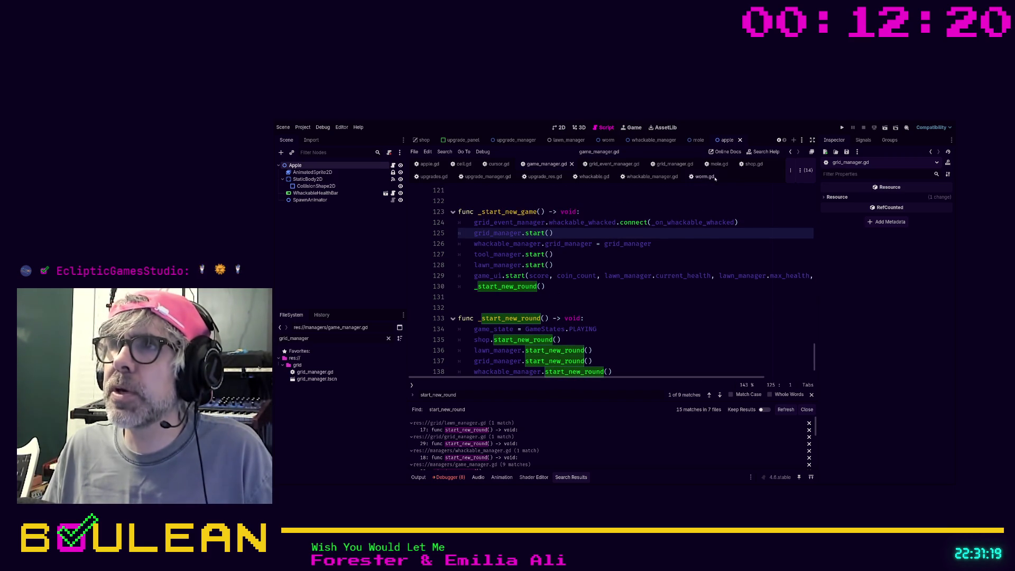
# Bookmark the start() function line 24 in grid_manager.gd
pyautogui.click(661, 165)
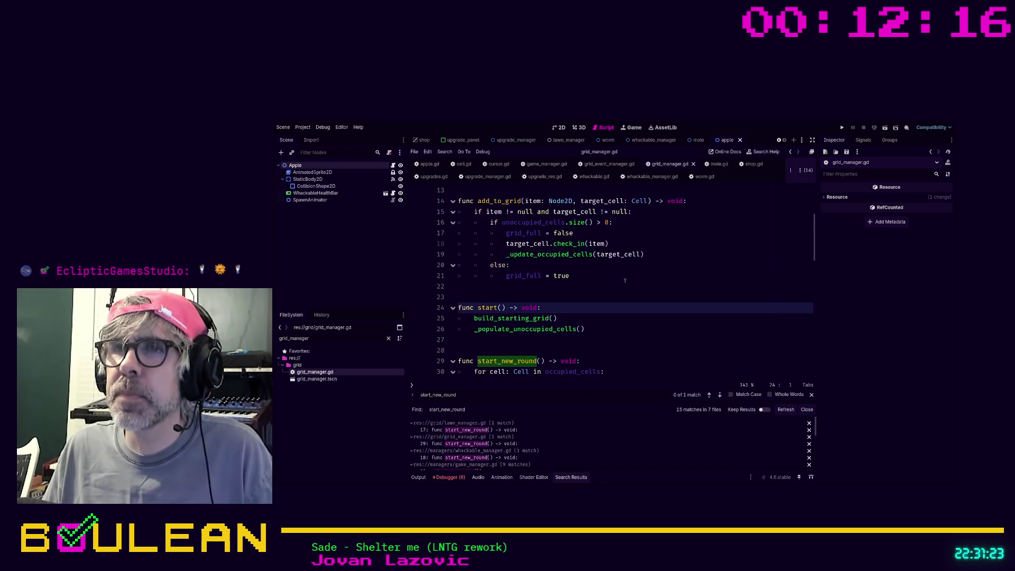
pyautogui.hotkey('ctrl', 'alt', 'b')
pyautogui.click(572, 310)
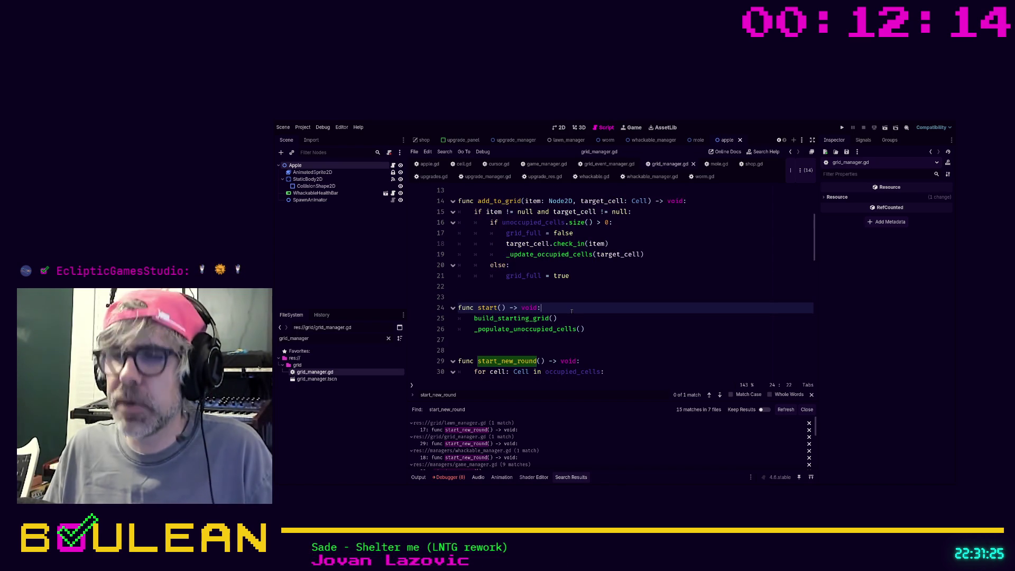
# Inspect the build_starting_grid definition
pyautogui.keyDown('ctrl'); pyautogui.click(516, 318); pyautogui.keyUp('ctrl')
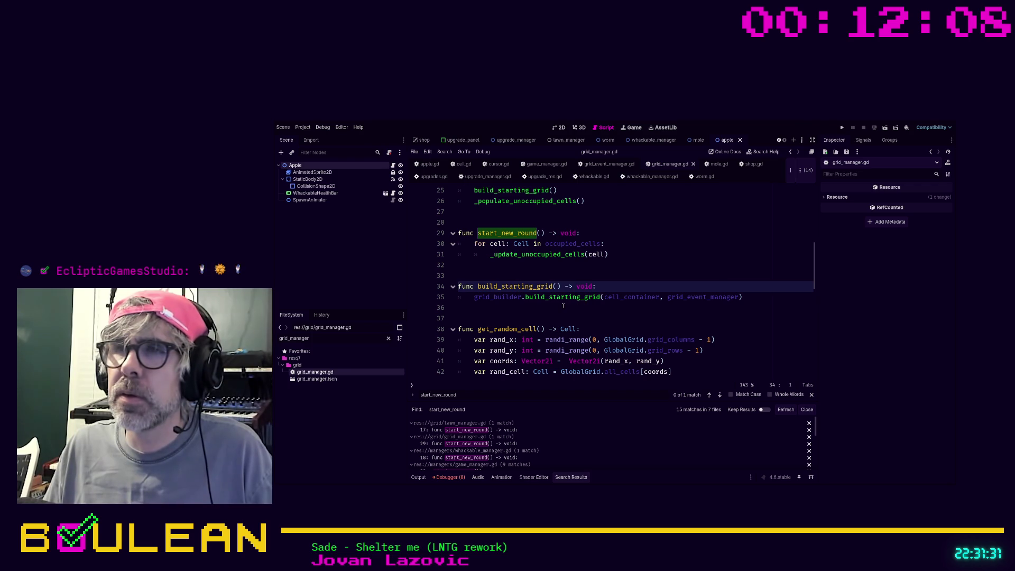
pyautogui.scroll(5, 564, 306)
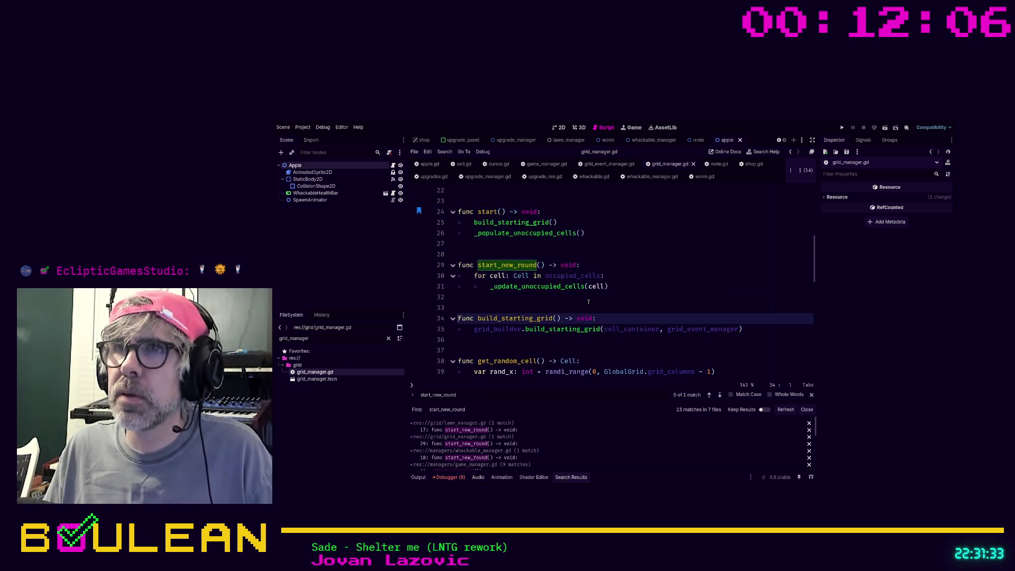
pyautogui.scroll(5, 589, 302)
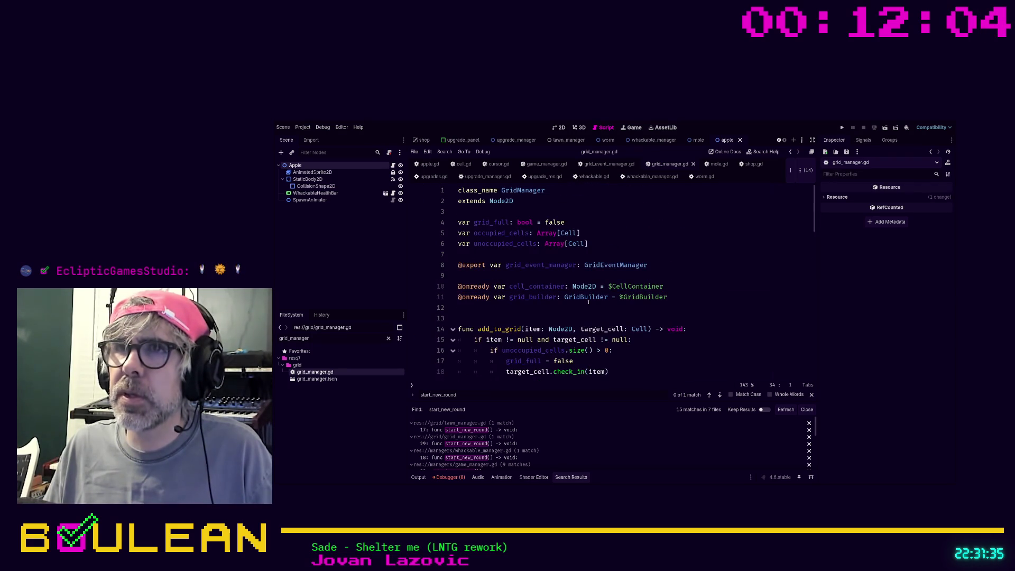
pyautogui.scroll(-5, 588, 301)
pyautogui.scroll(-2, 589, 302)
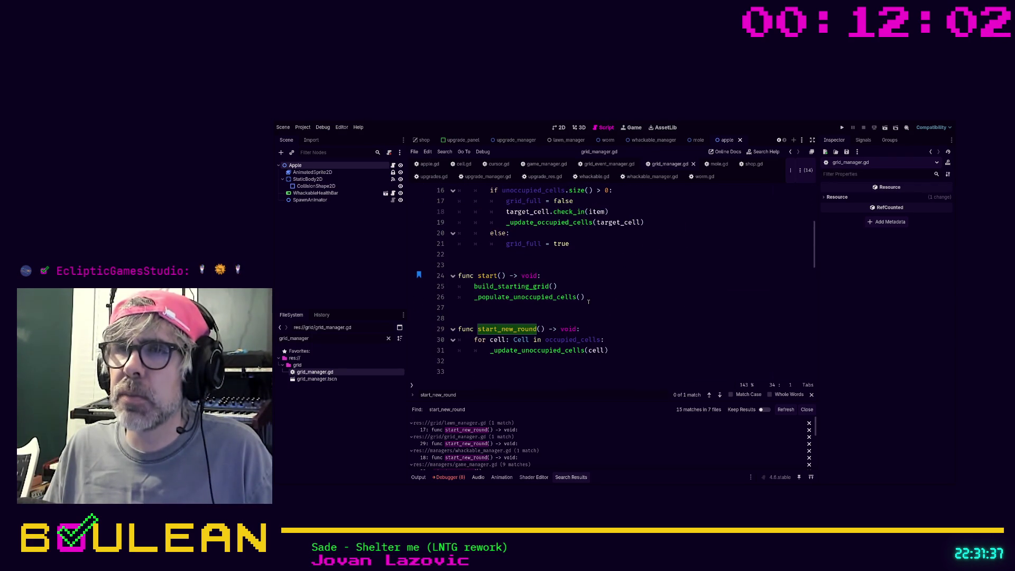
pyautogui.scroll(-1, 539, 298)
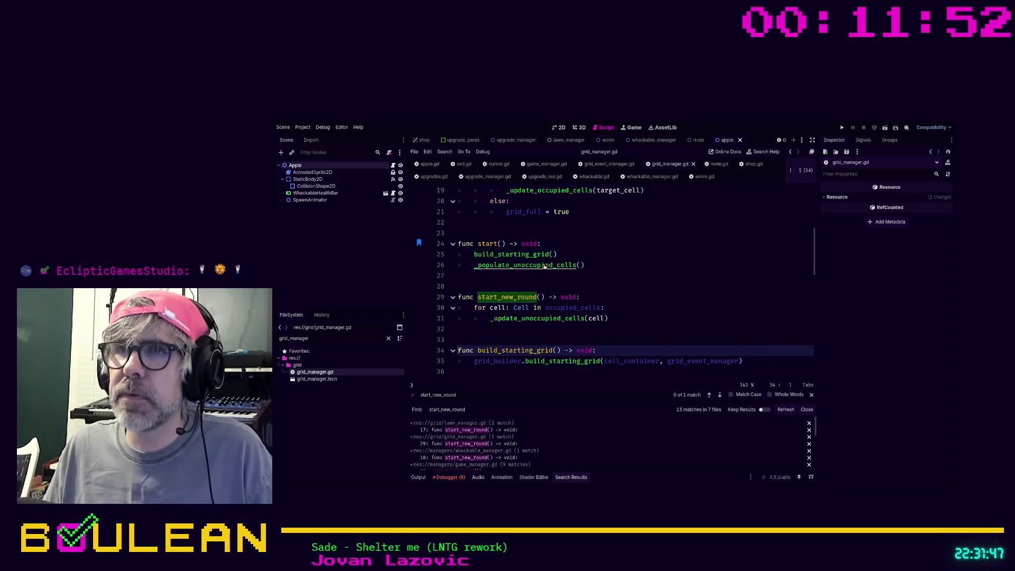
# Rename _populate_unoccupied_cells to _populate_unoccupied_cells_array in its definition and its call on line 26
pyautogui.keyDown('ctrl'); pyautogui.click(544, 265); pyautogui.keyUp('ctrl')
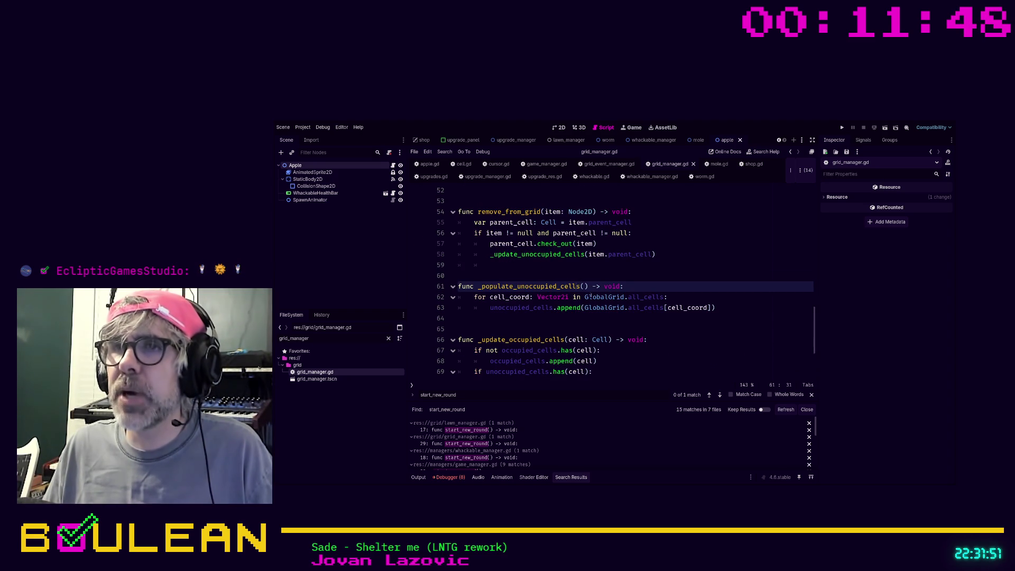
pyautogui.write('_ar')
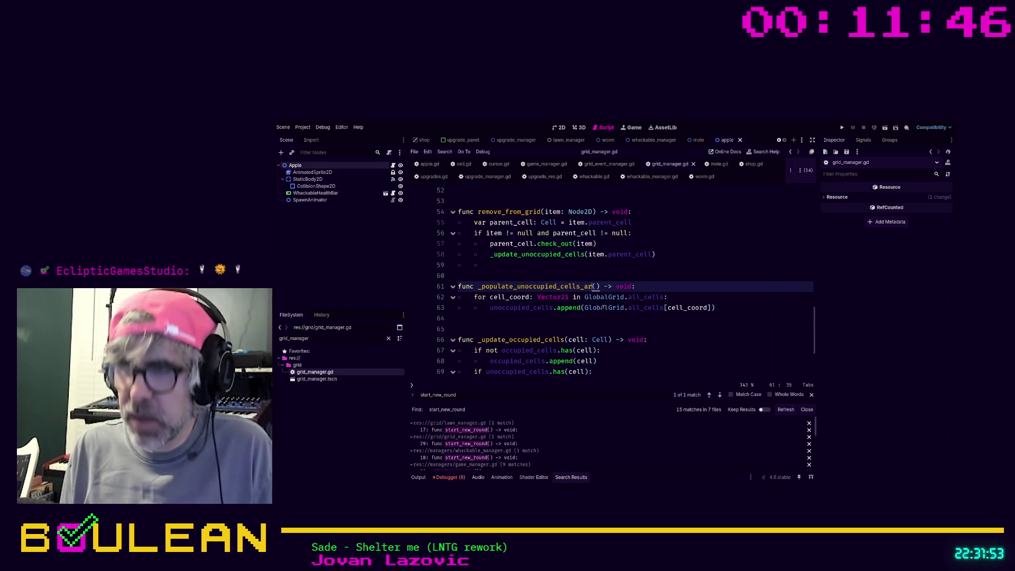
pyautogui.write('rayt')
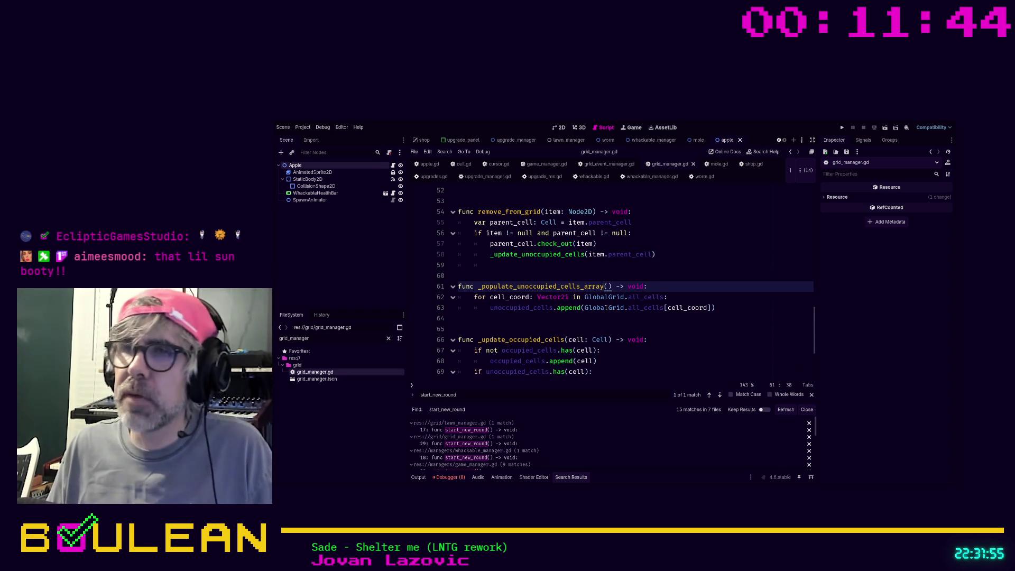
pyautogui.click(573, 320)
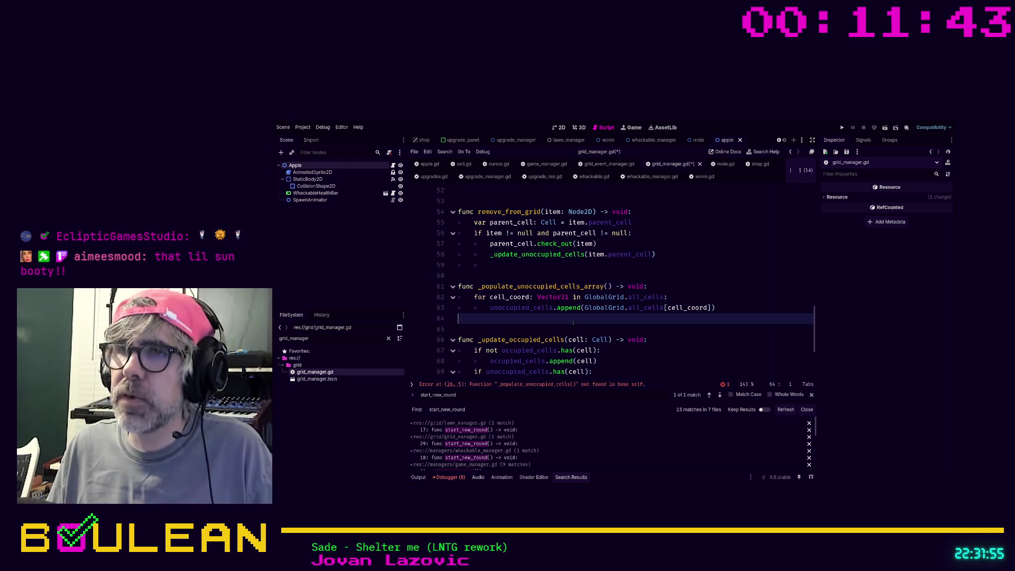
pyautogui.click(580, 386)
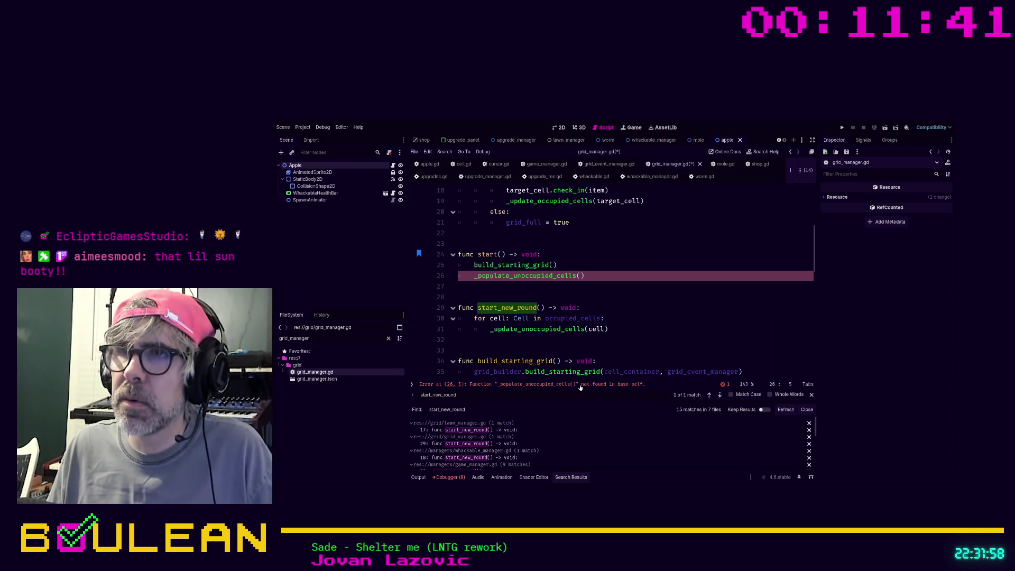
pyautogui.click(576, 276)
pyautogui.write('_array')
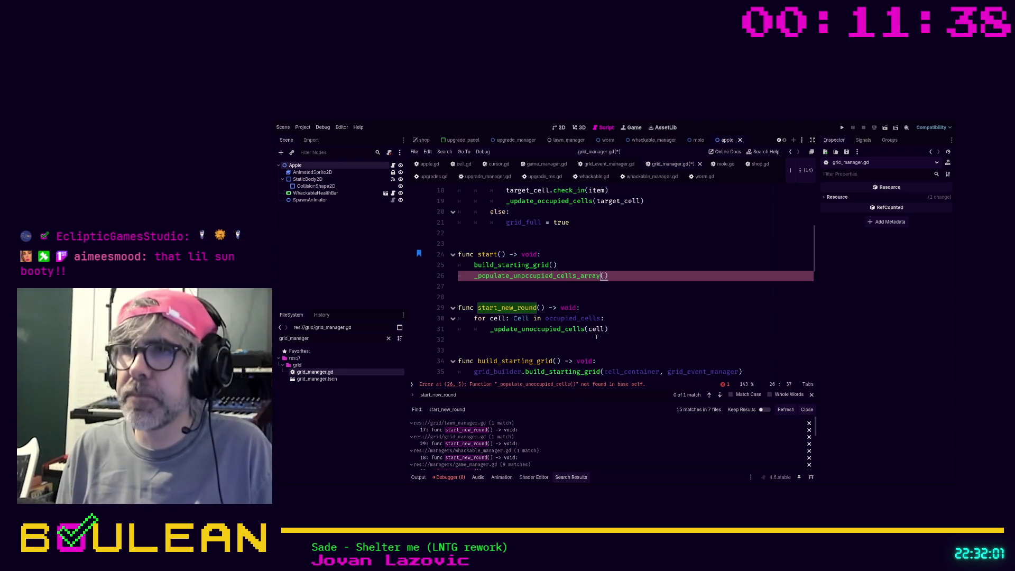
pyautogui.click(608, 317)
pyautogui.click(642, 286)
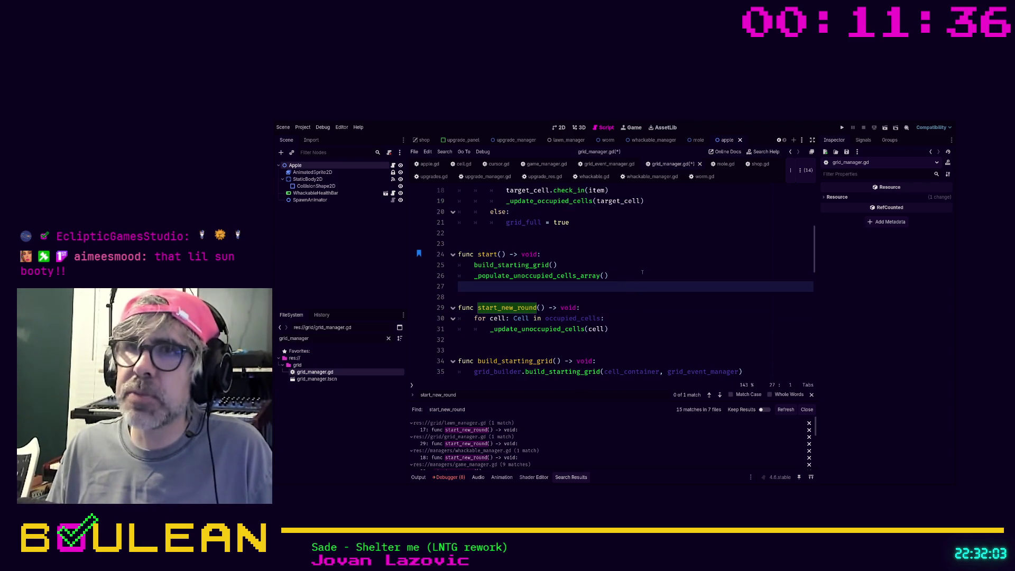
# Move the _populate_unoccupied_cells_array call down into start_new_round() with Alt+Down
pyautogui.click(634, 277)
pyautogui.hotkey('shift', 'Home')
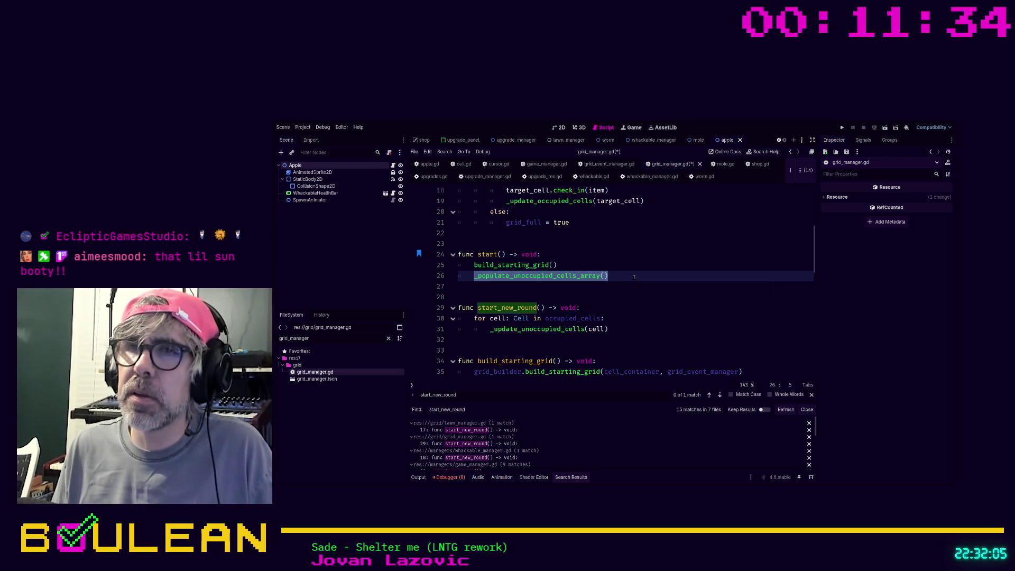
pyautogui.press('End')
pyautogui.hotkey('alt', 'Down')
pyautogui.hotkey('alt', 'Down')
pyautogui.hotkey('alt', 'Down')
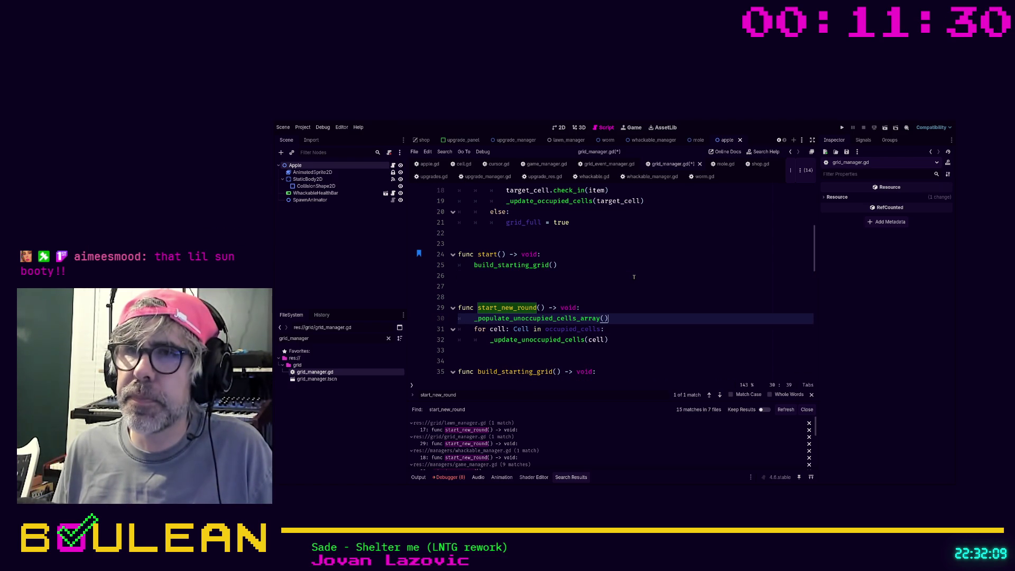
# Run the game, buy Unlock Worm in the shop, and start the next round
pyautogui.press('F5')
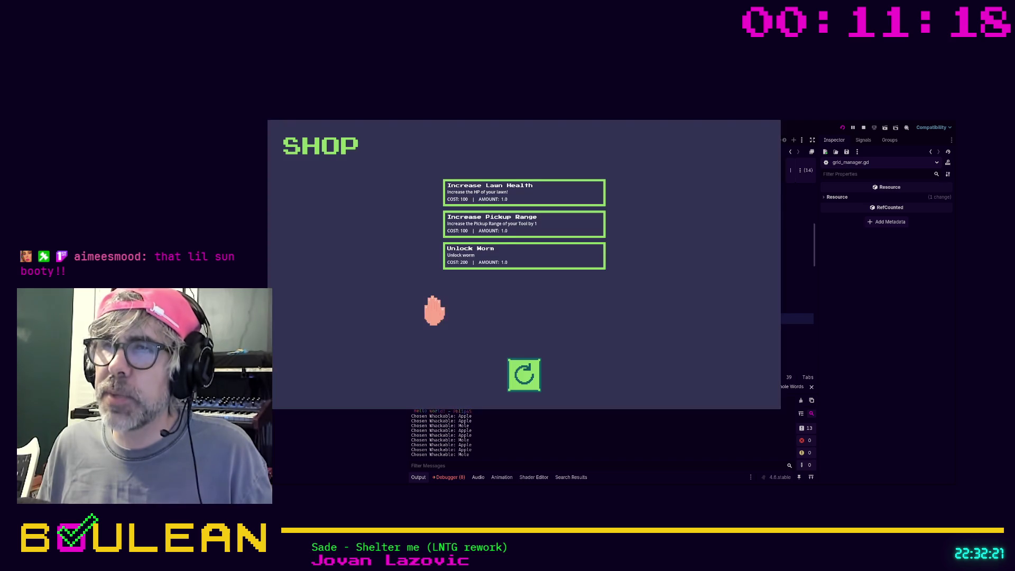
pyautogui.click(464, 259)
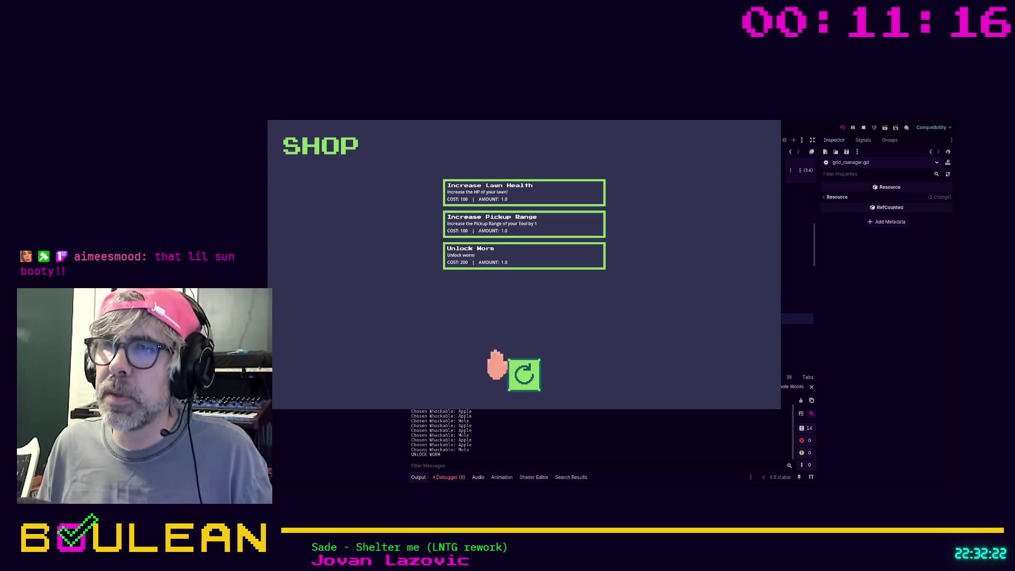
pyautogui.click(523, 374)
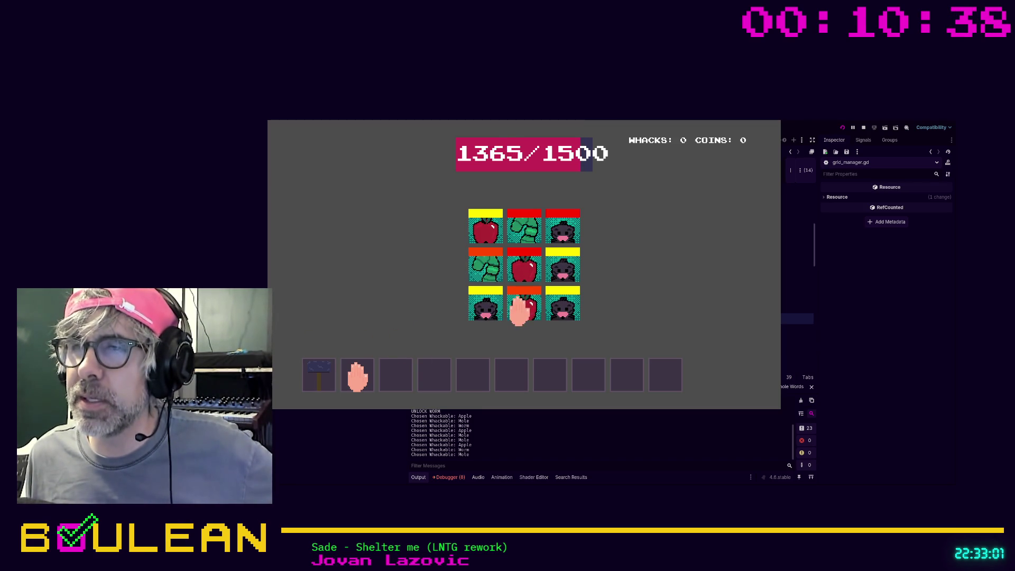
# Whack the worms, moles and apples on the bottom and middle rows of the grid
pyautogui.click(519, 311)
pyautogui.click(524, 309)
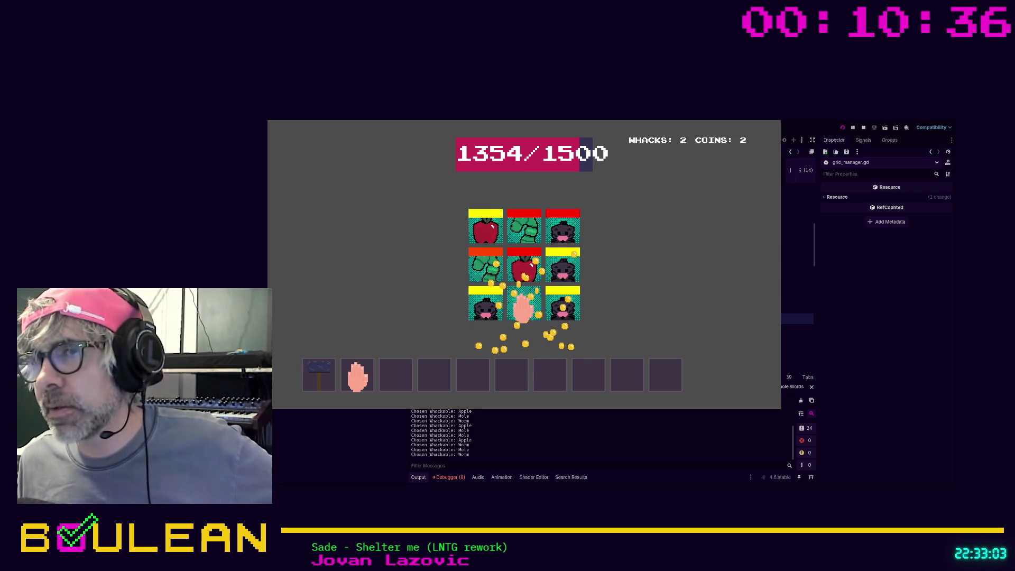
pyautogui.click(524, 309)
pyautogui.click(533, 313)
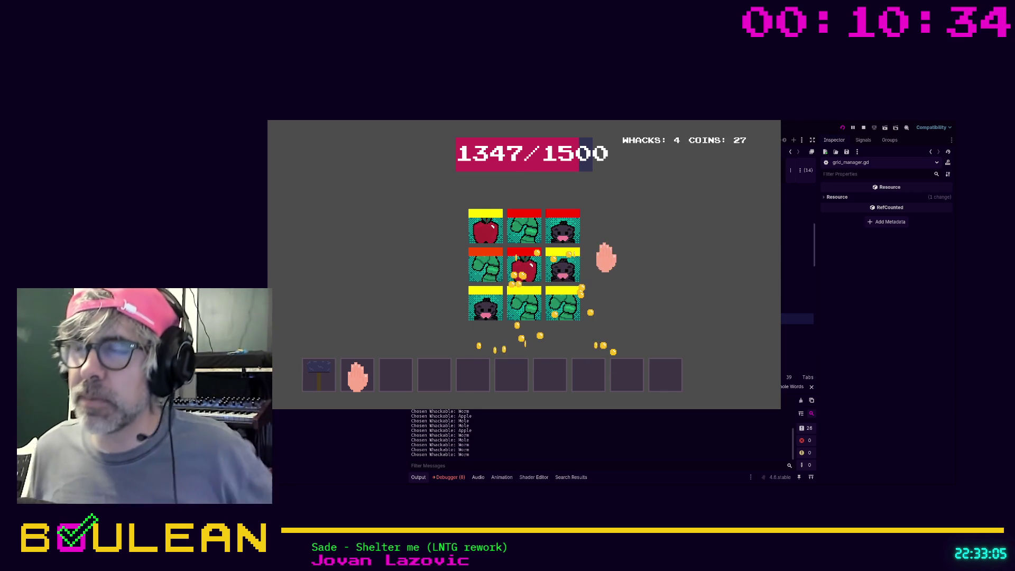
pyautogui.click(567, 313)
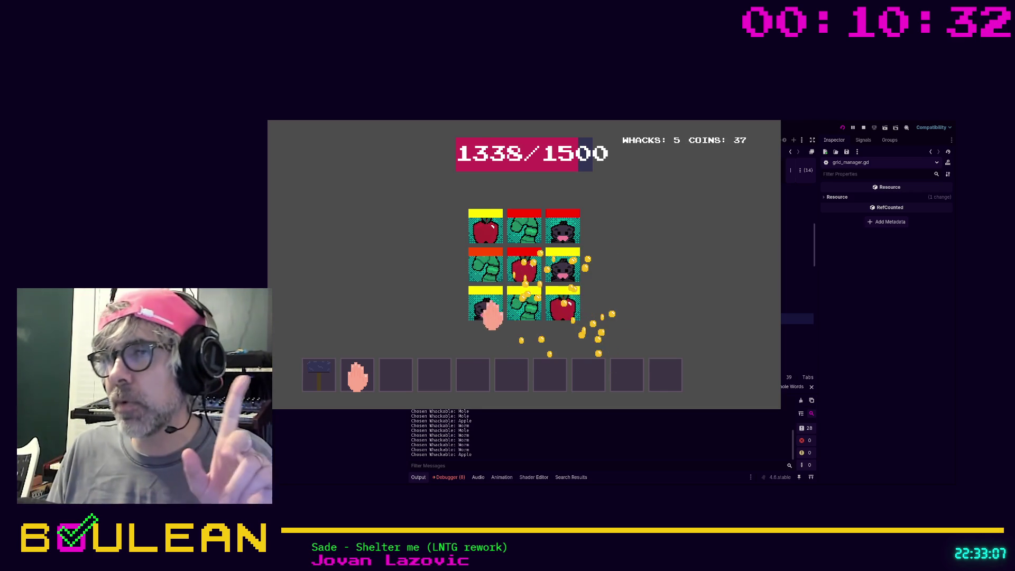
pyautogui.click(516, 302)
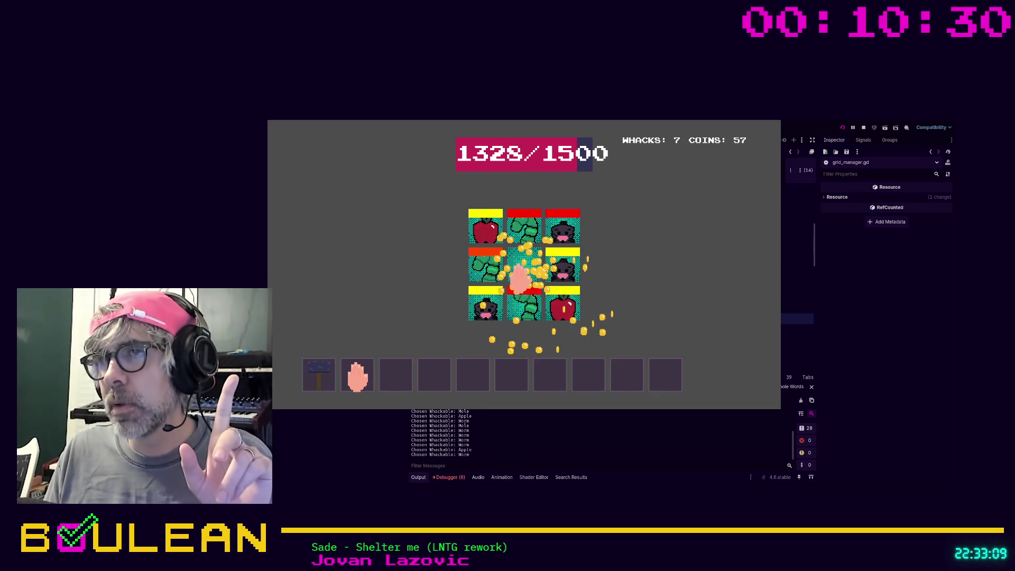
pyautogui.click(521, 271)
pyautogui.click(498, 308)
pyautogui.click(528, 309)
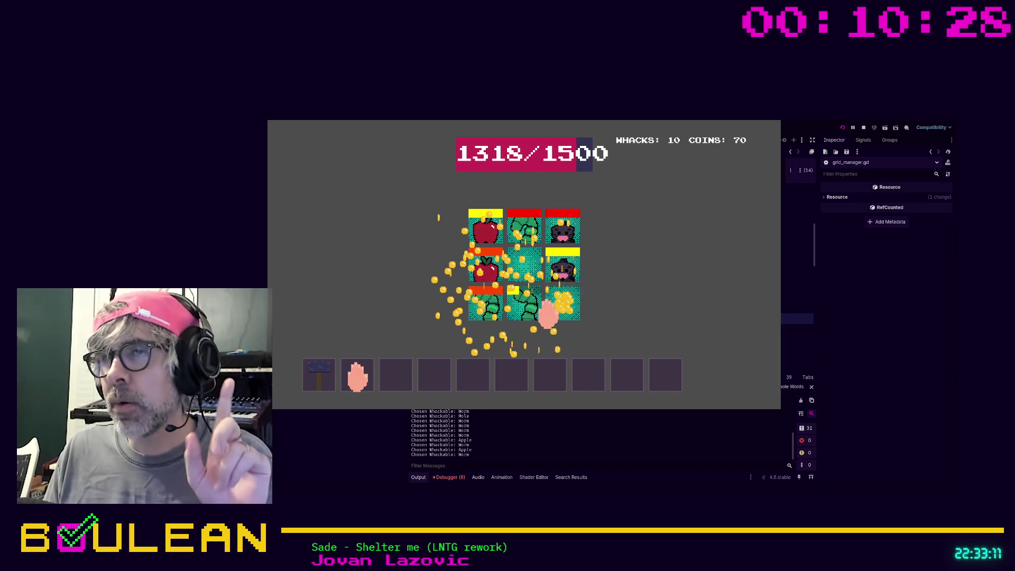
pyautogui.click(494, 280)
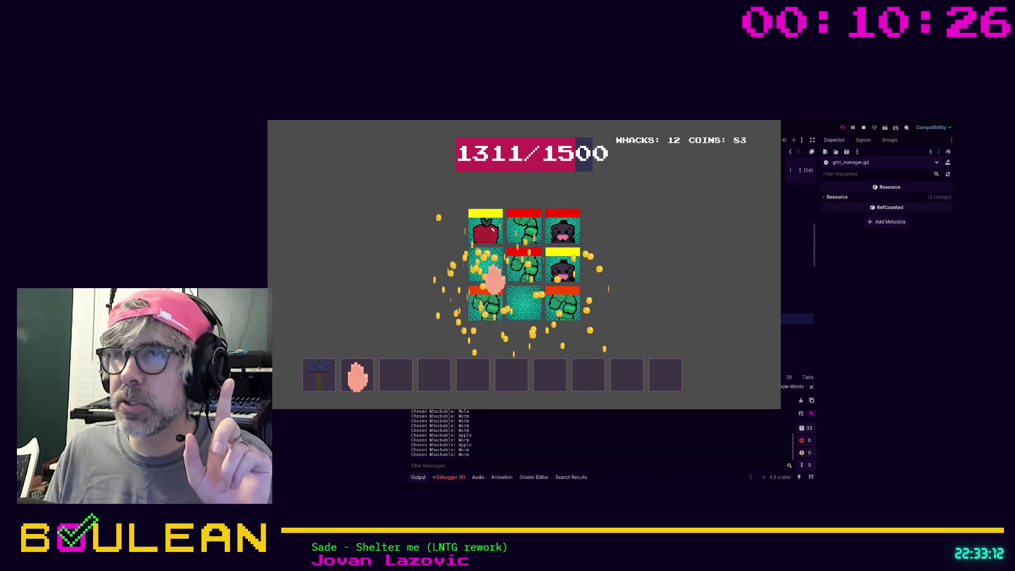
pyautogui.click(484, 315)
pyautogui.click(529, 278)
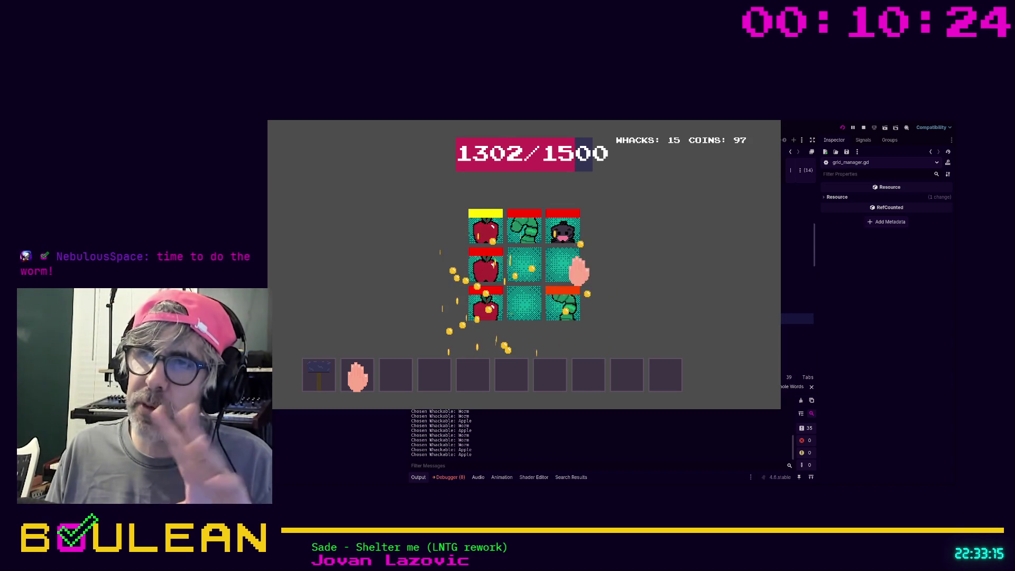
# Whack the top-row and centre pieces, then stop the game to return to grid_manager.gd
pyautogui.click(572, 239)
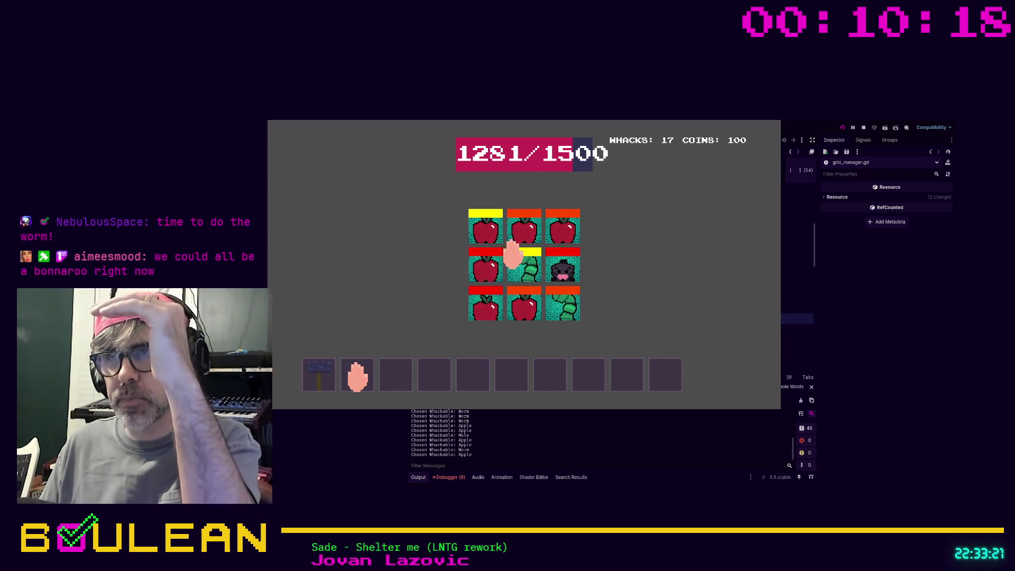
pyautogui.click(522, 227)
pyautogui.click(485, 234)
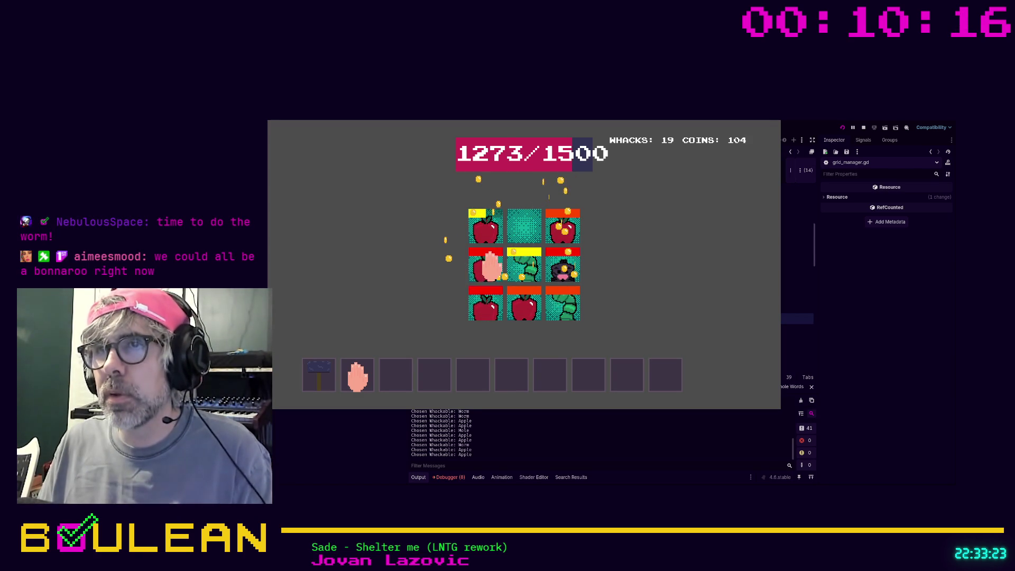
pyautogui.click(494, 270)
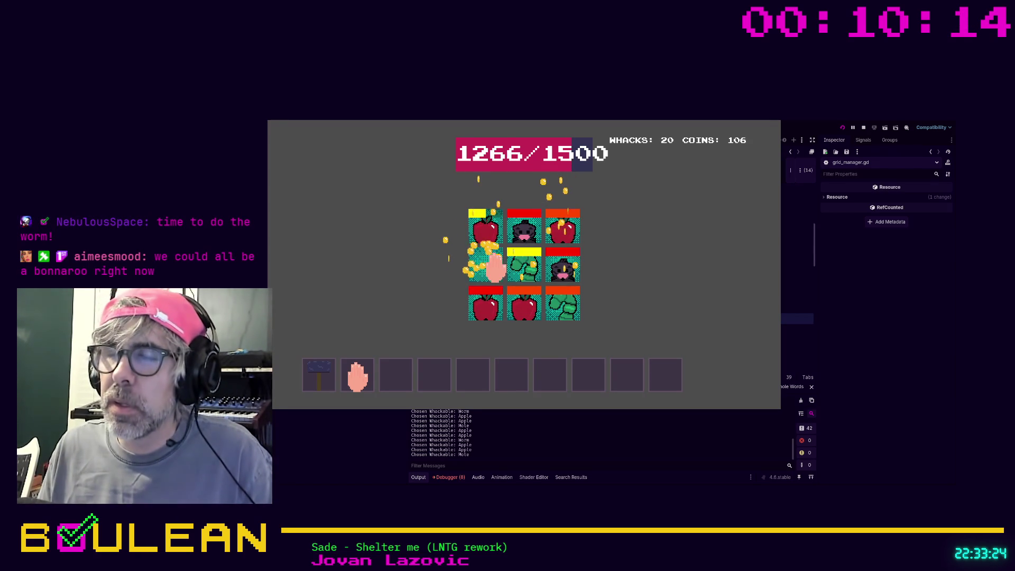
pyautogui.click(539, 262)
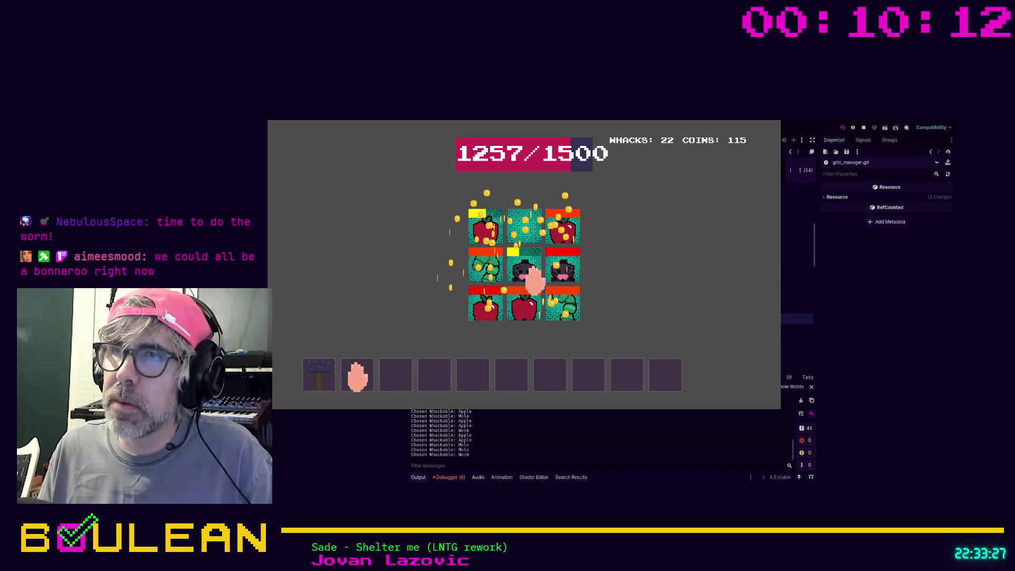
pyautogui.click(533, 278)
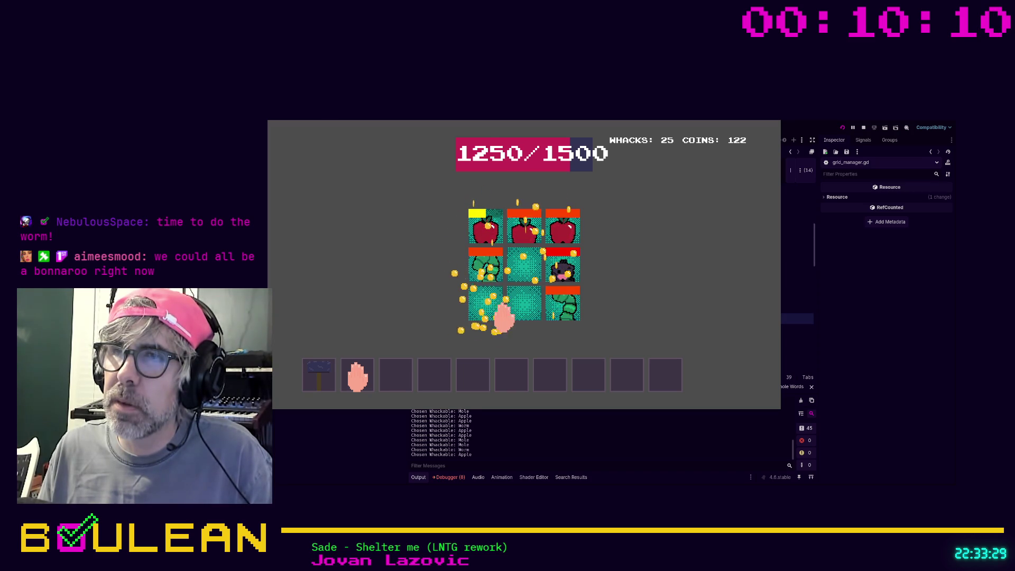
pyautogui.click(568, 309)
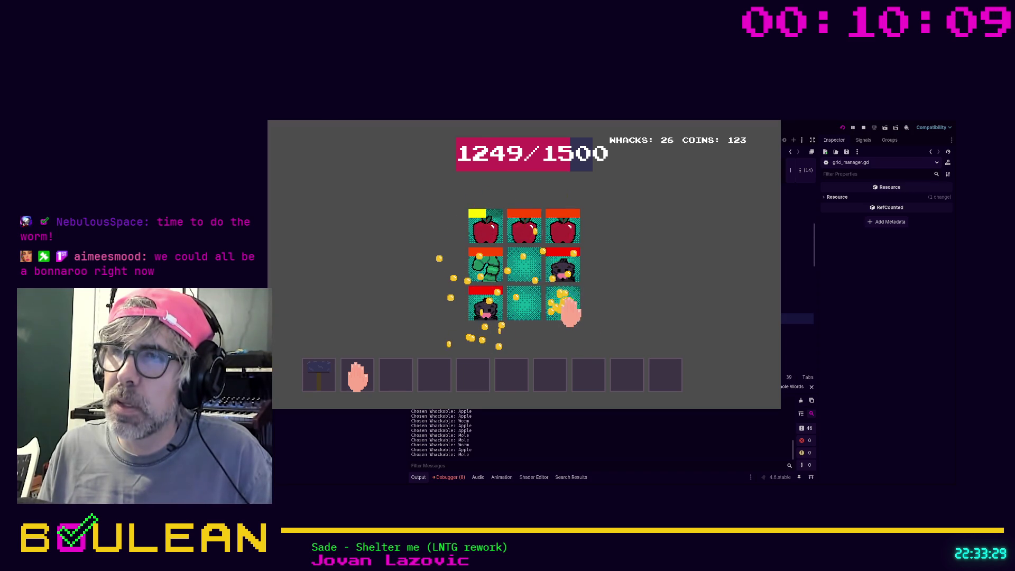
pyautogui.click(558, 238)
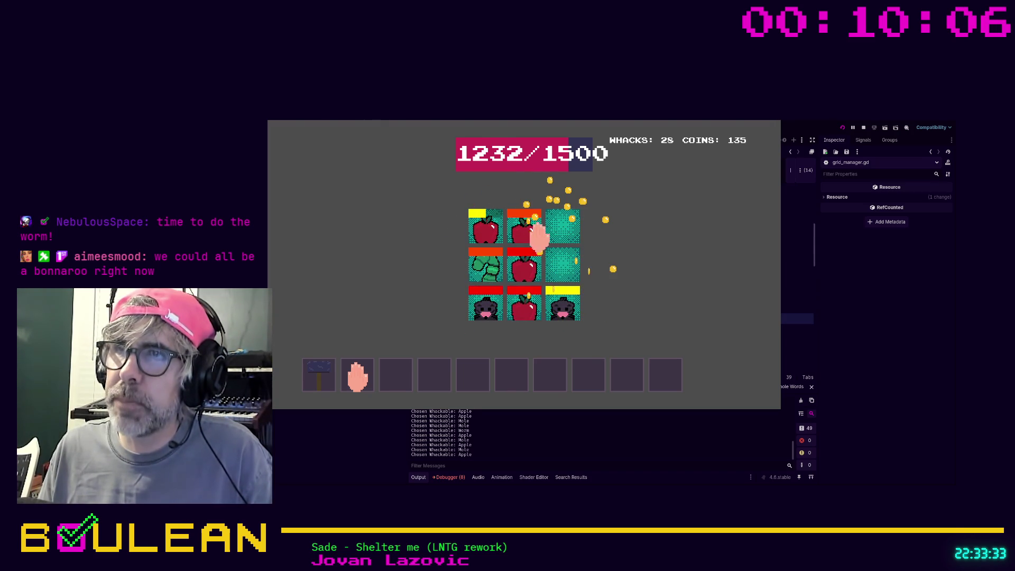
pyautogui.click(535, 272)
pyautogui.click(564, 307)
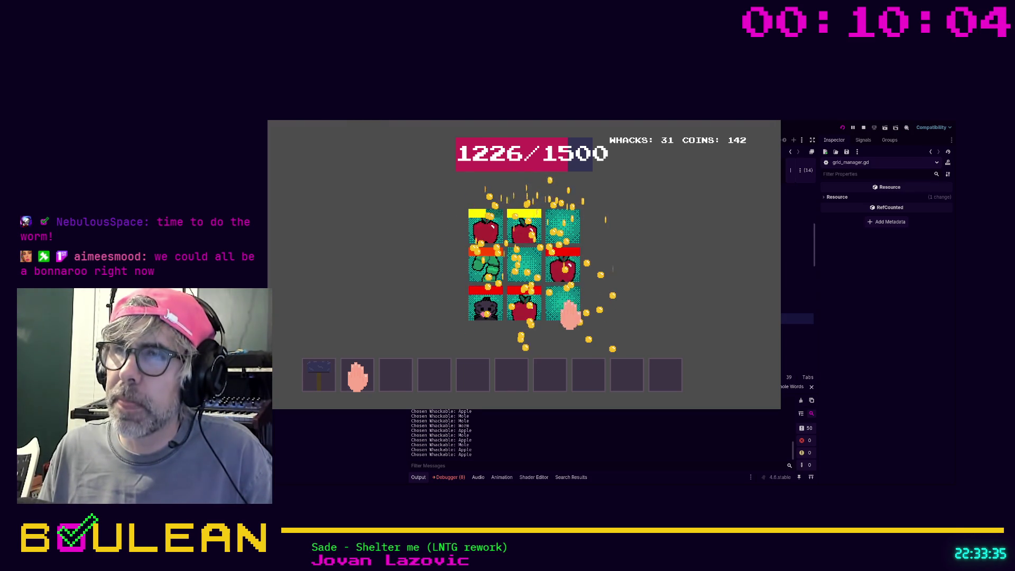
pyautogui.click(775, 123)
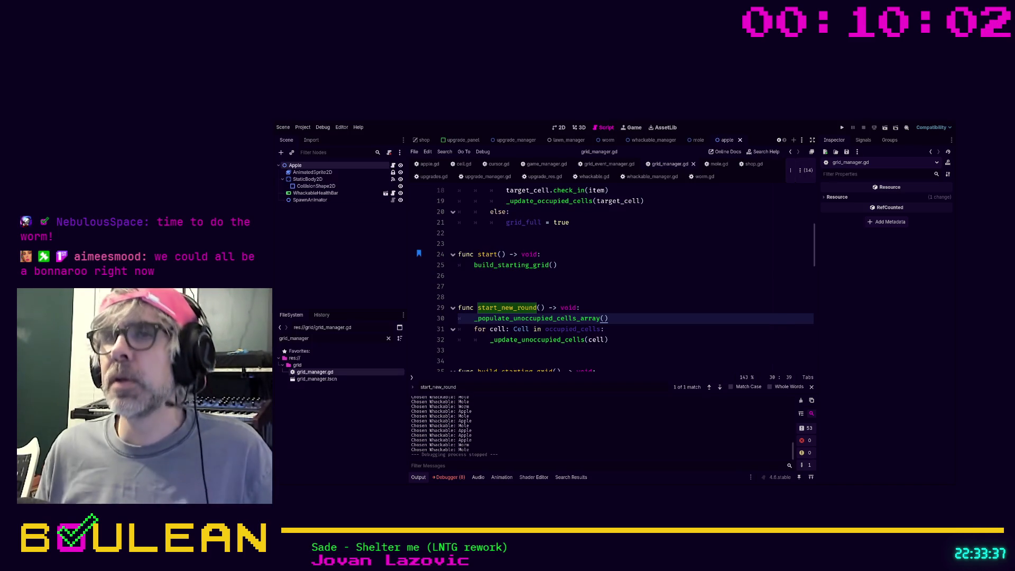
# Delete the stray 'z' after build_starting_grid() on line 25 and save grid_manager.gd
pyautogui.click(619, 261)
pyautogui.write('z')
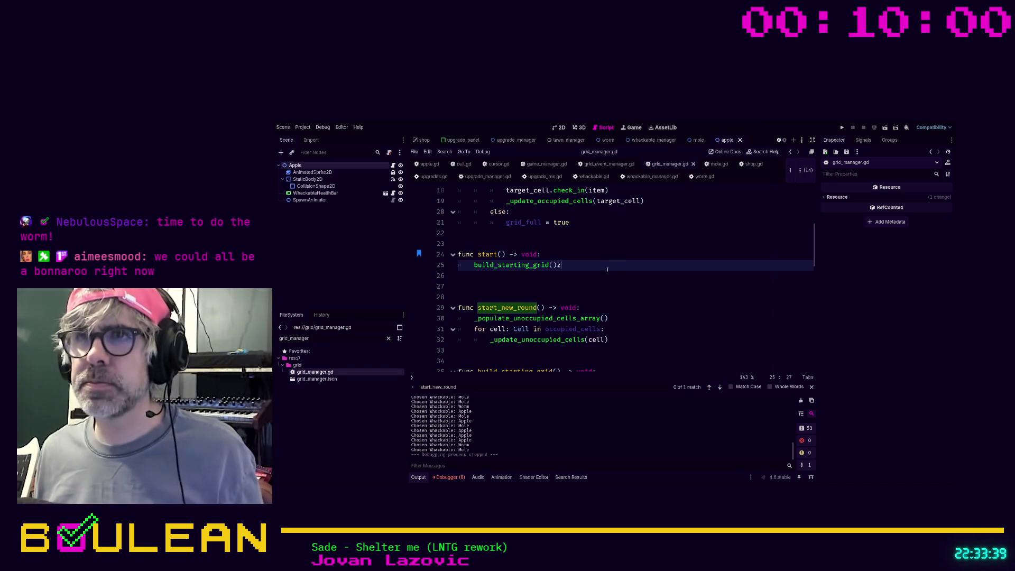
pyautogui.press('BackSpace')
pyautogui.hotkey('ctrl', 's')
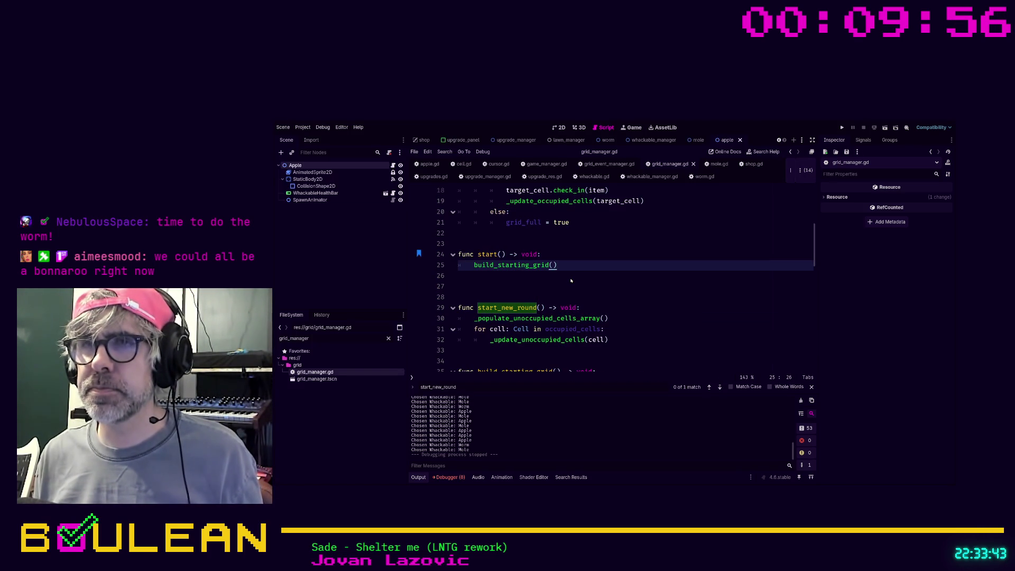
# Open spawn_animator.gd from the search results, uncomment the line 19 await timer, and run the game
pyautogui.click(571, 477)
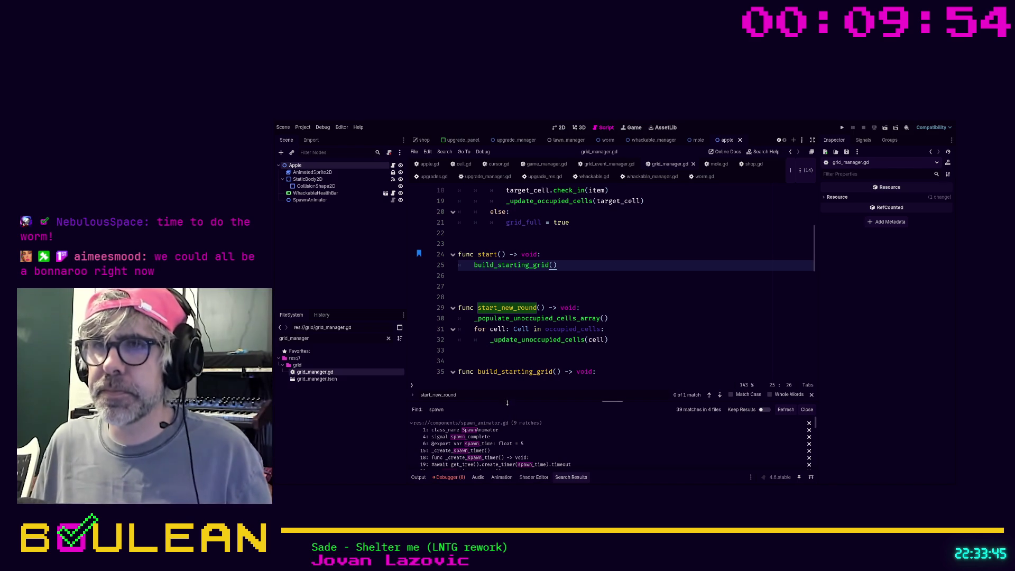
pyautogui.moveTo(507, 403); pyautogui.dragTo(504, 347)
pyautogui.click(472, 375)
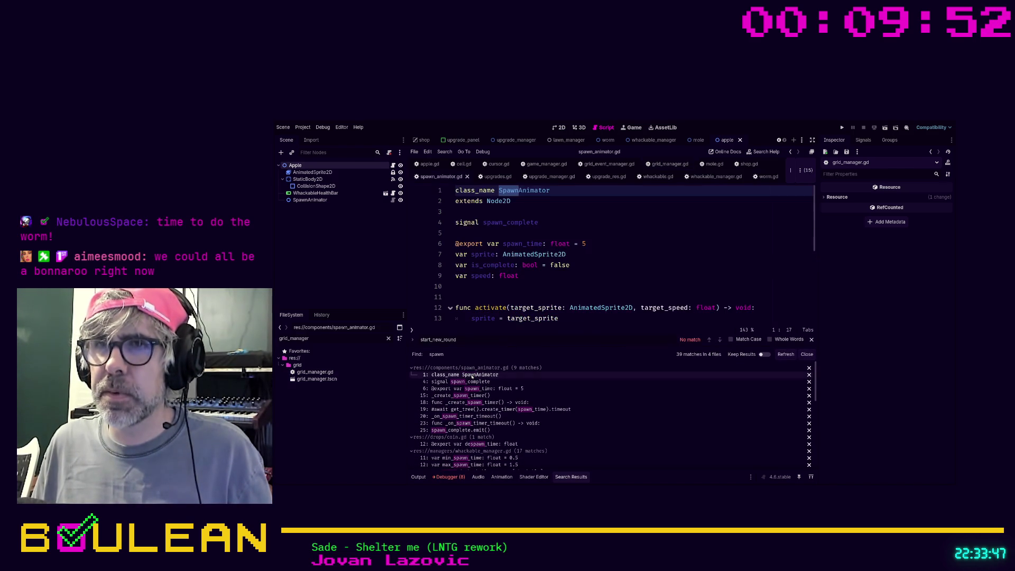
pyautogui.scroll(-2, 644, 267)
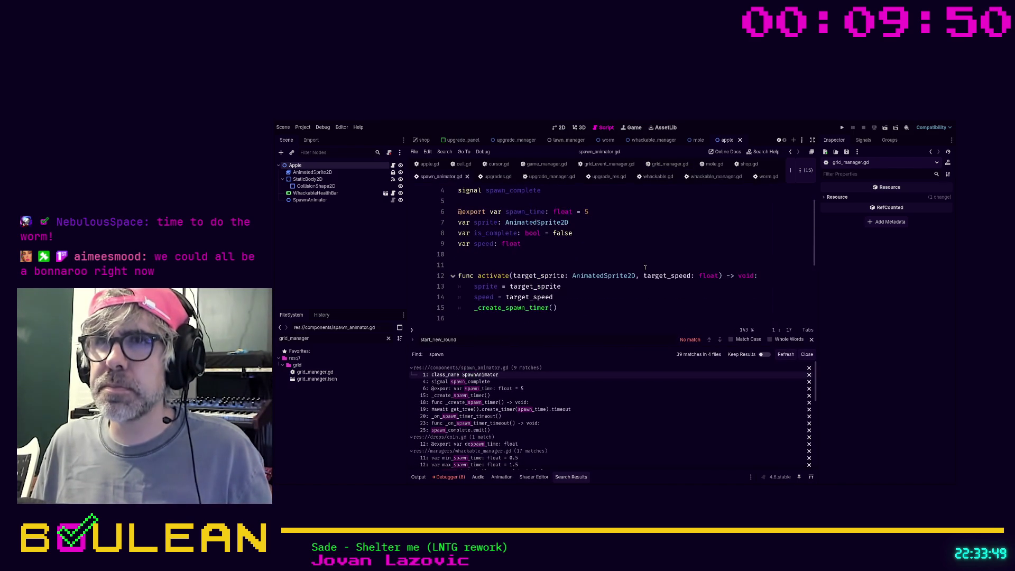
pyautogui.scroll(-1, 644, 267)
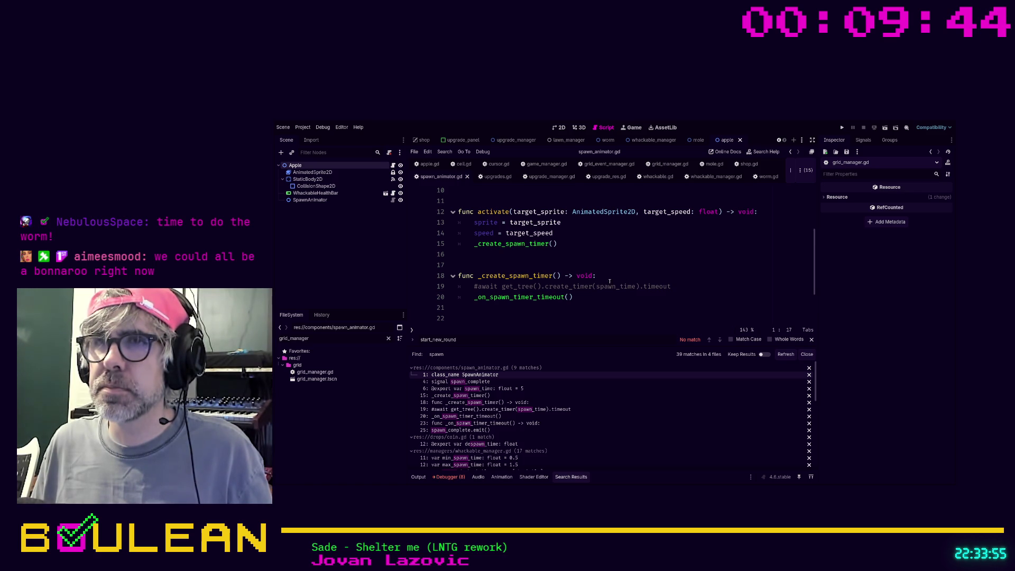
pyautogui.scroll(-1, 488, 289)
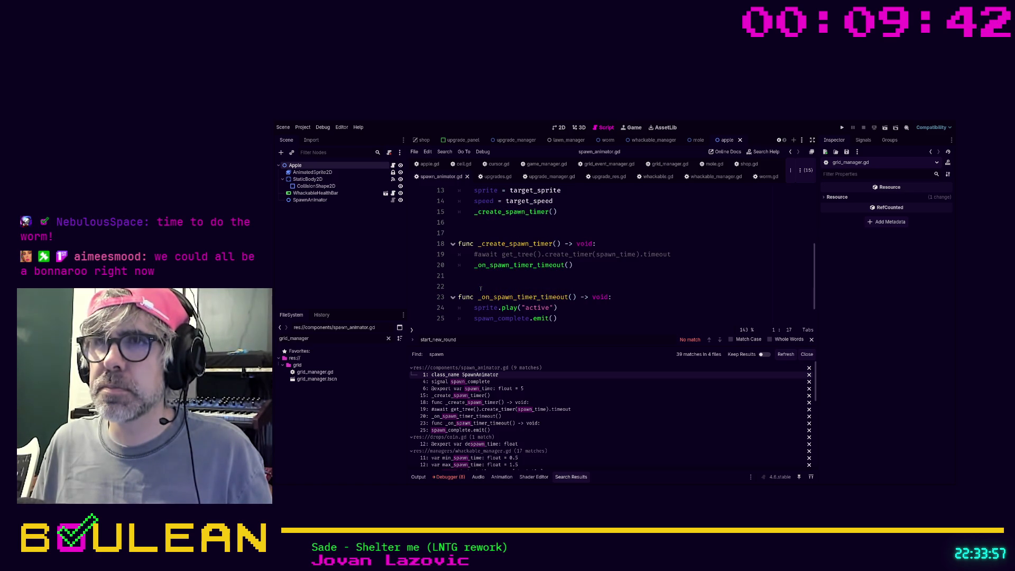
pyautogui.scroll(-1, 480, 289)
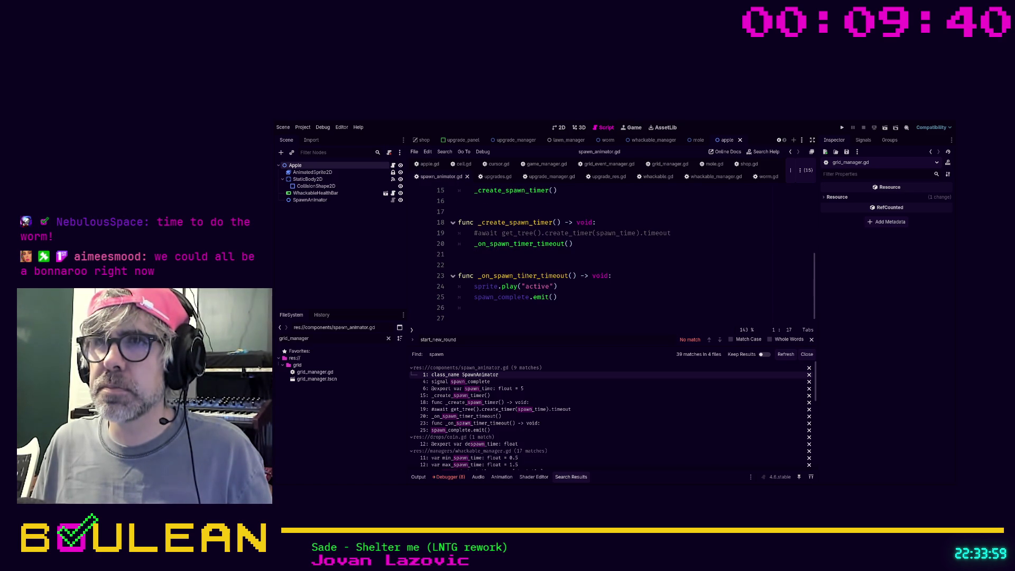
pyautogui.scroll(1, 560, 296)
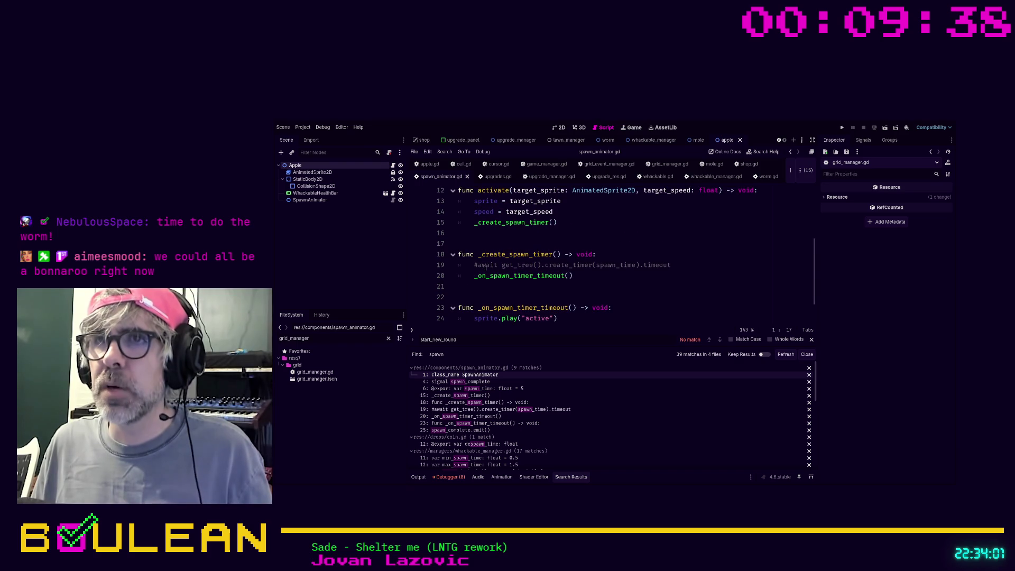
pyautogui.click(478, 265)
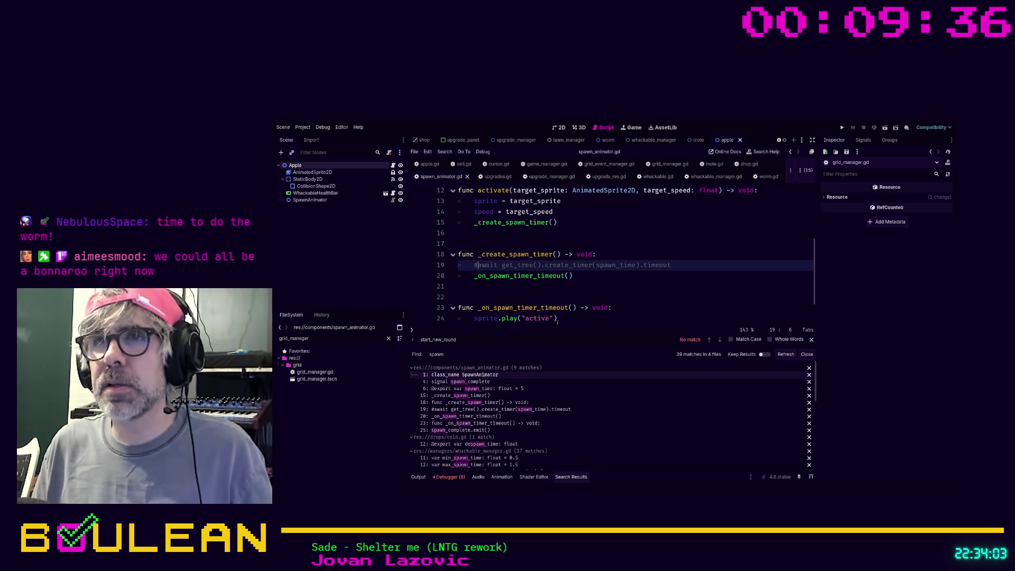
pyautogui.press('BackSpace')
pyautogui.press('F5')
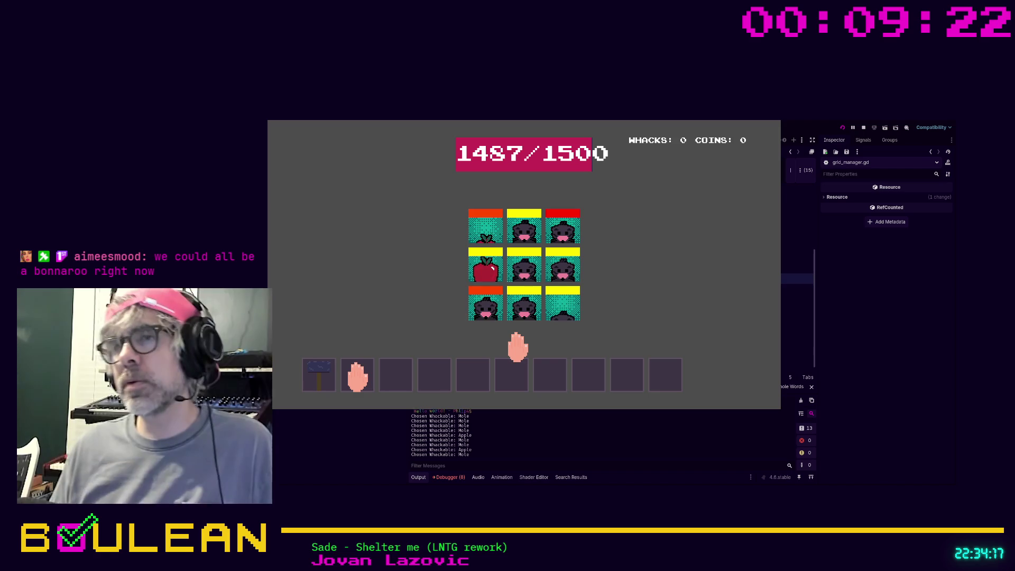
# Whack the moles and apples across the grid's bottom, middle and top rows
pyautogui.click(532, 312)
pyautogui.click(561, 307)
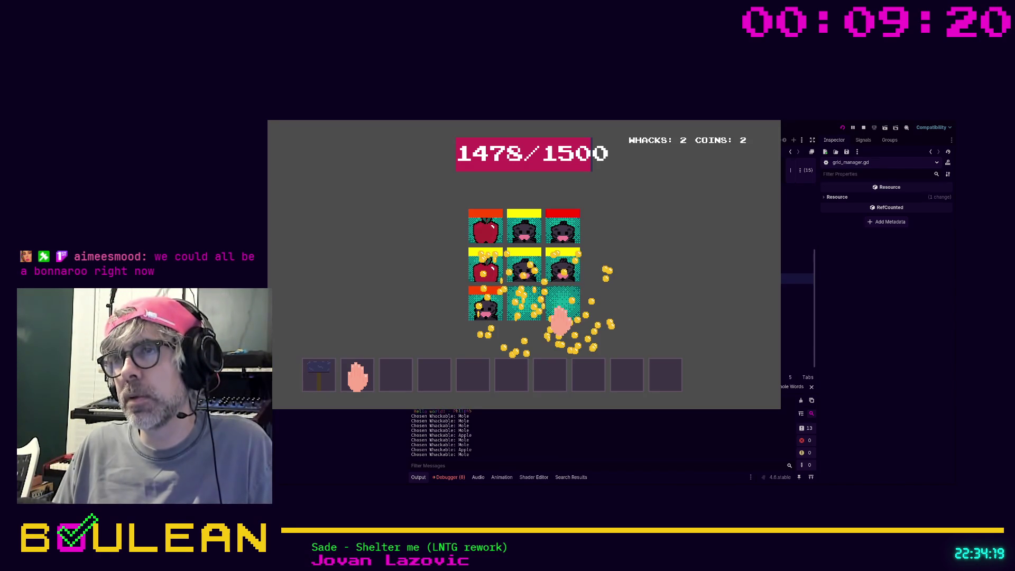
pyautogui.click(561, 269)
pyautogui.click(519, 272)
pyautogui.click(523, 227)
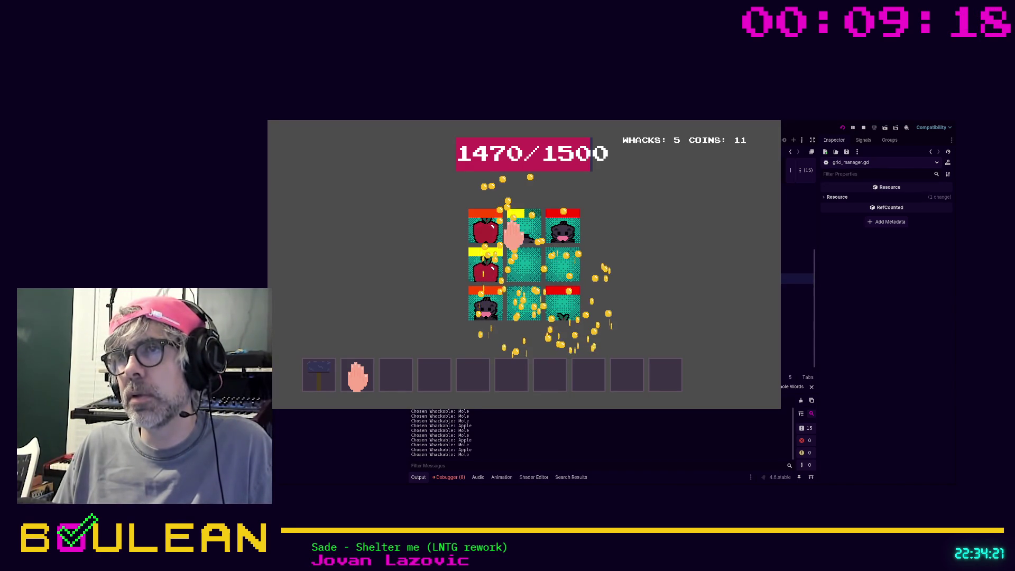
pyautogui.click(516, 227)
pyautogui.click(483, 227)
pyautogui.click(479, 263)
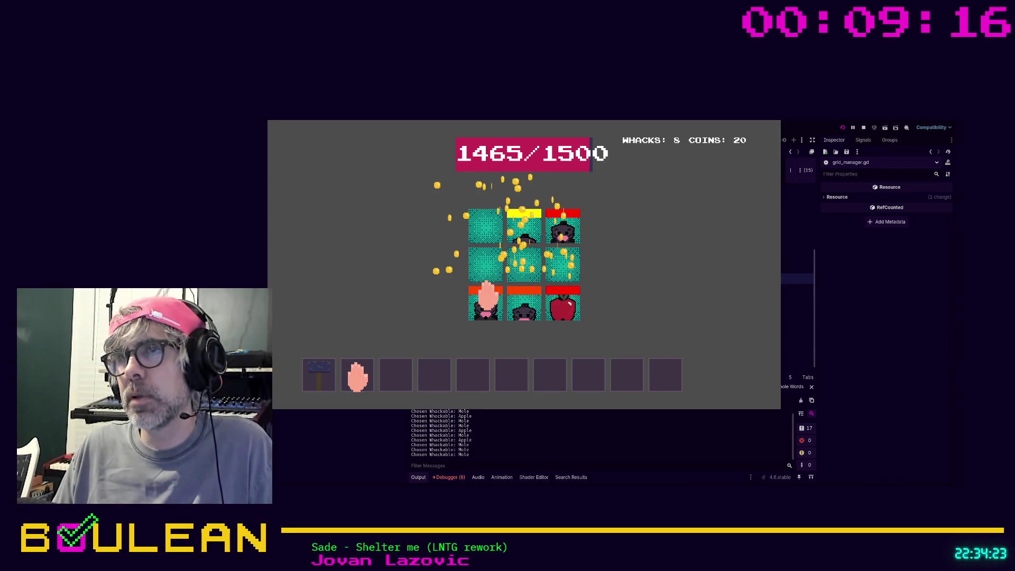
pyautogui.click(487, 304)
pyautogui.click(516, 311)
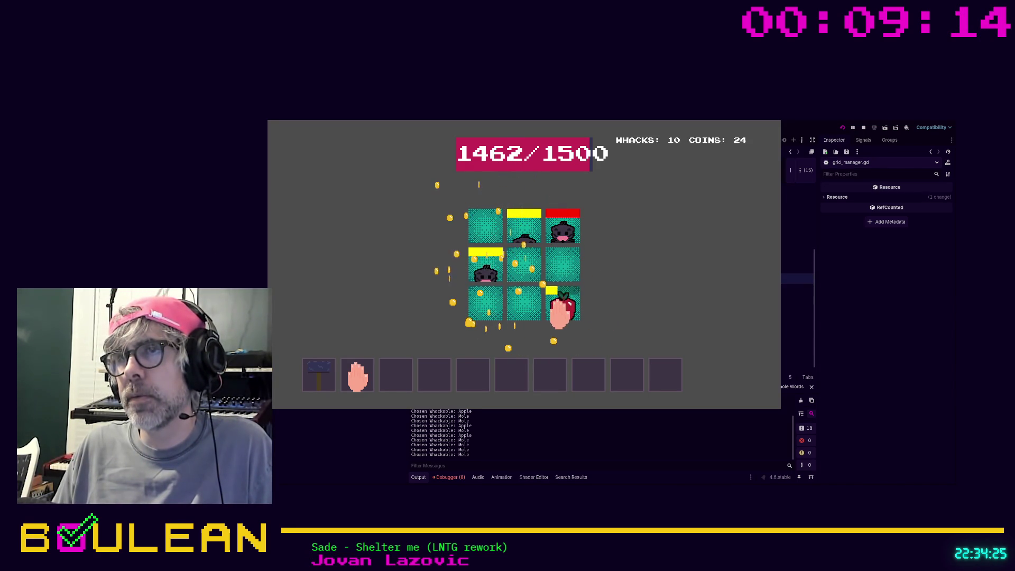
# Whack the remaining moles to end the round
pyautogui.click(511, 231)
pyautogui.click(523, 262)
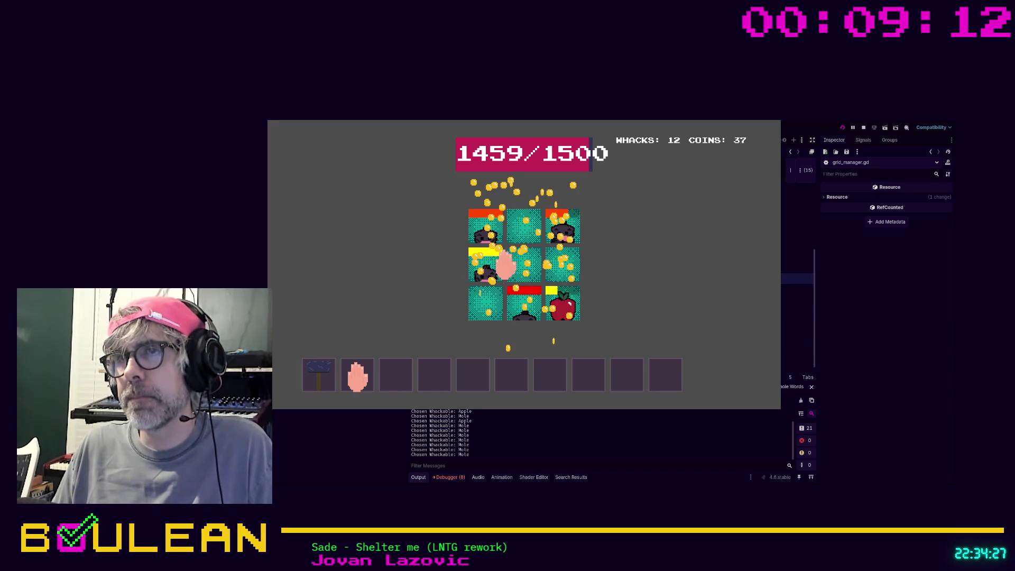
pyautogui.click(477, 263)
pyautogui.click(472, 232)
pyautogui.click(562, 264)
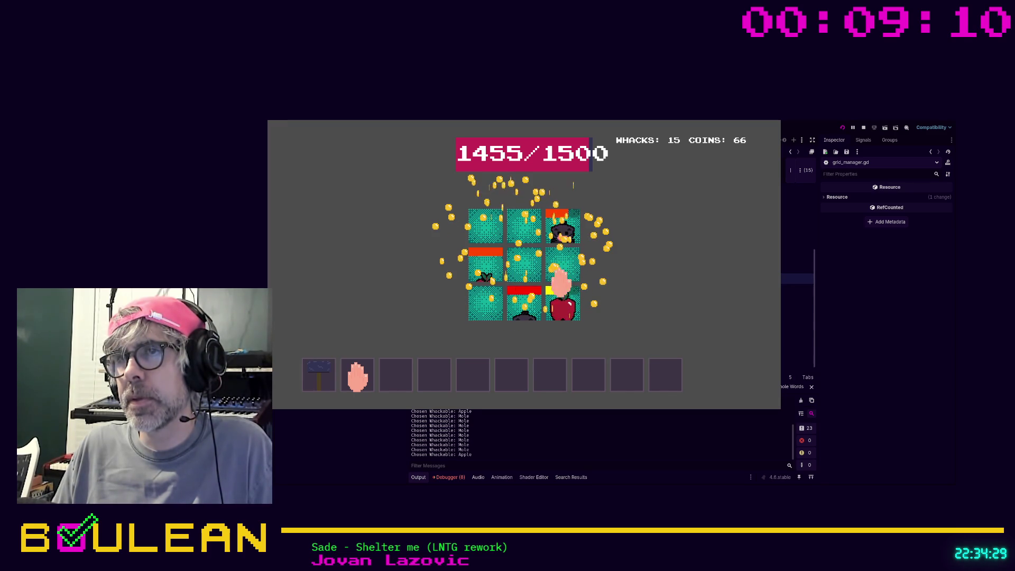
pyautogui.click(562, 228)
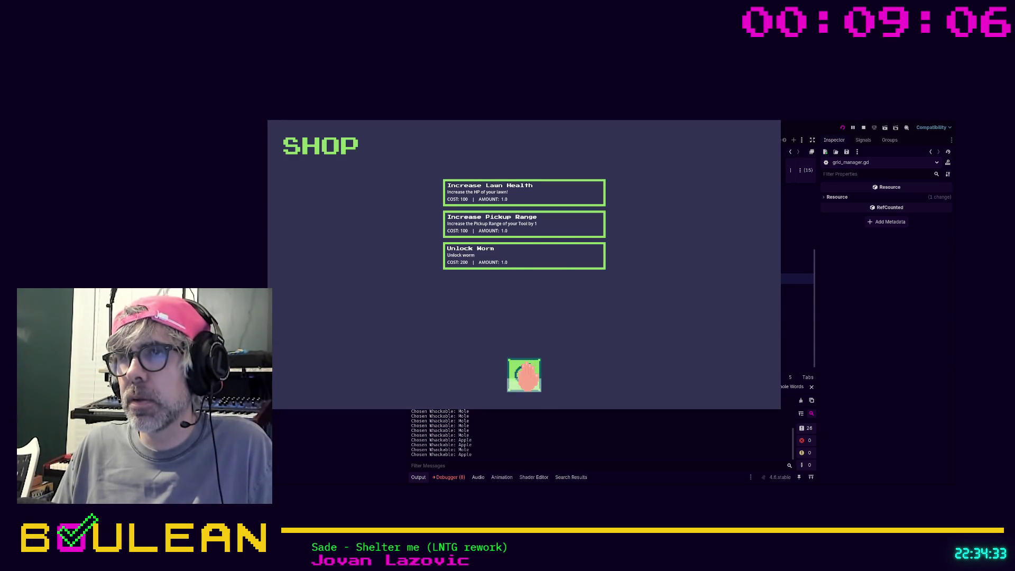
# In the shop, unlock the worm and start a new round
pyautogui.click(527, 375)
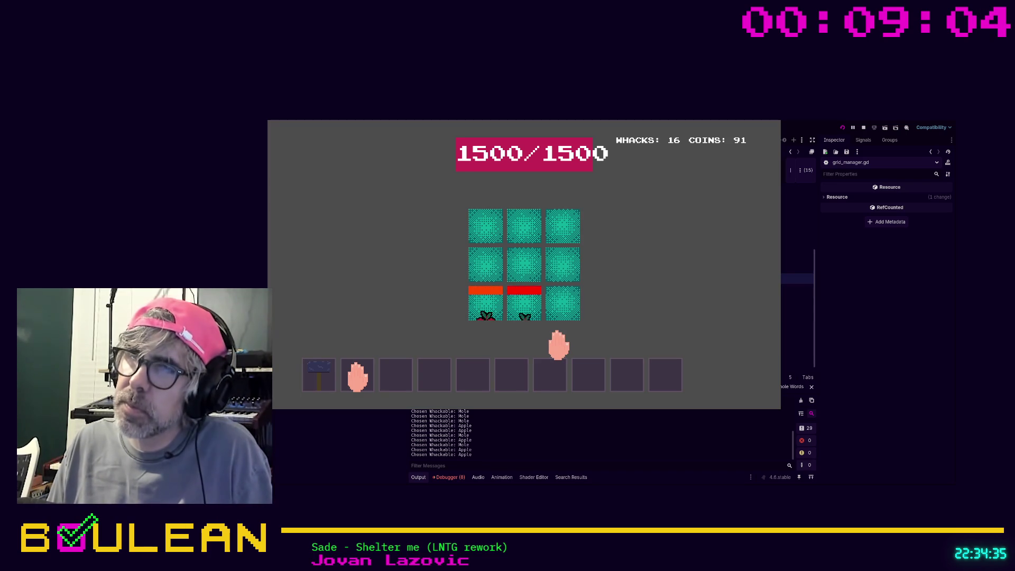
pyautogui.click(504, 257)
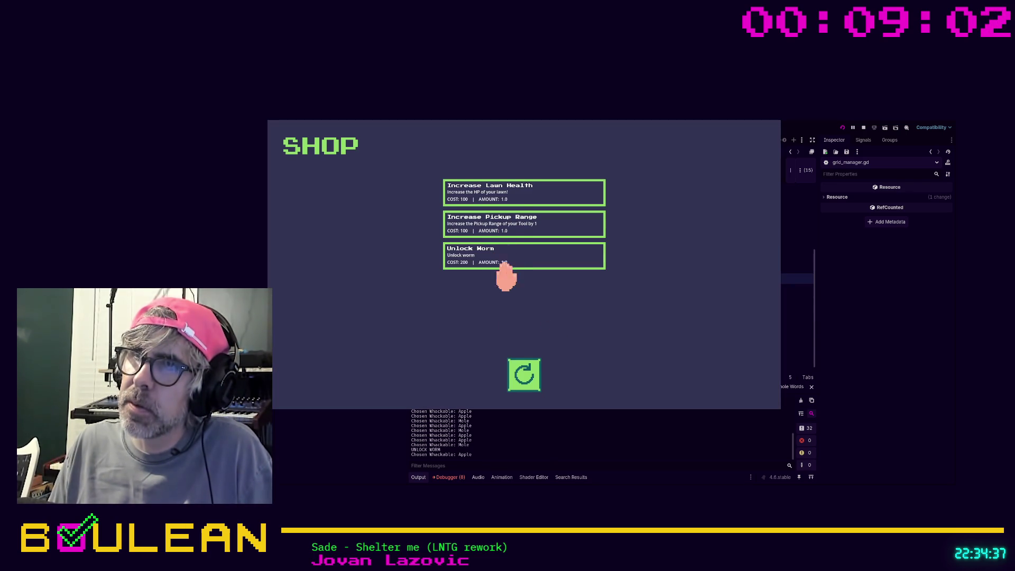
pyautogui.click(522, 374)
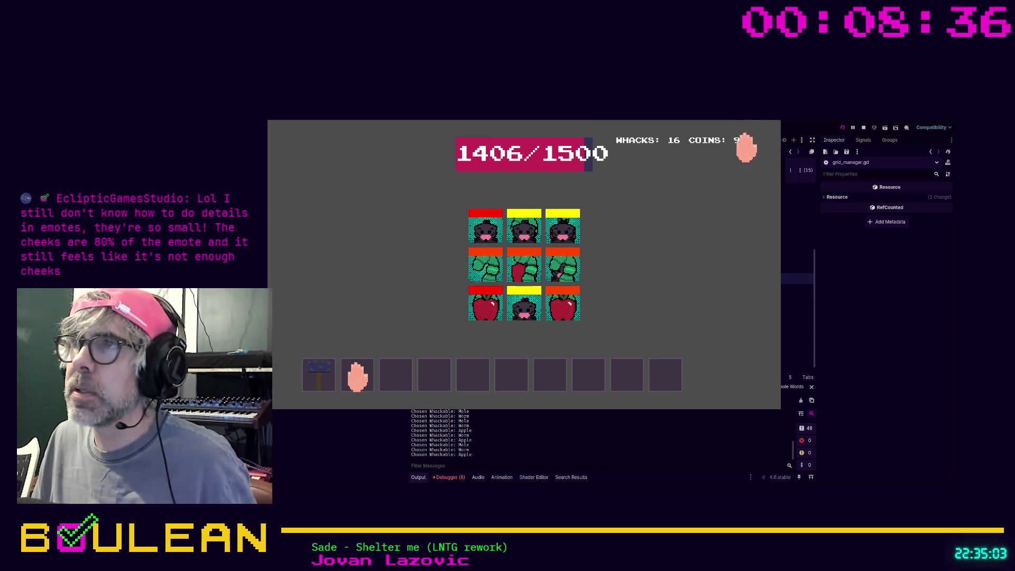
# Stop the game, comment out the await on line 19 with #, and relaunch the project
pyautogui.click(864, 128)
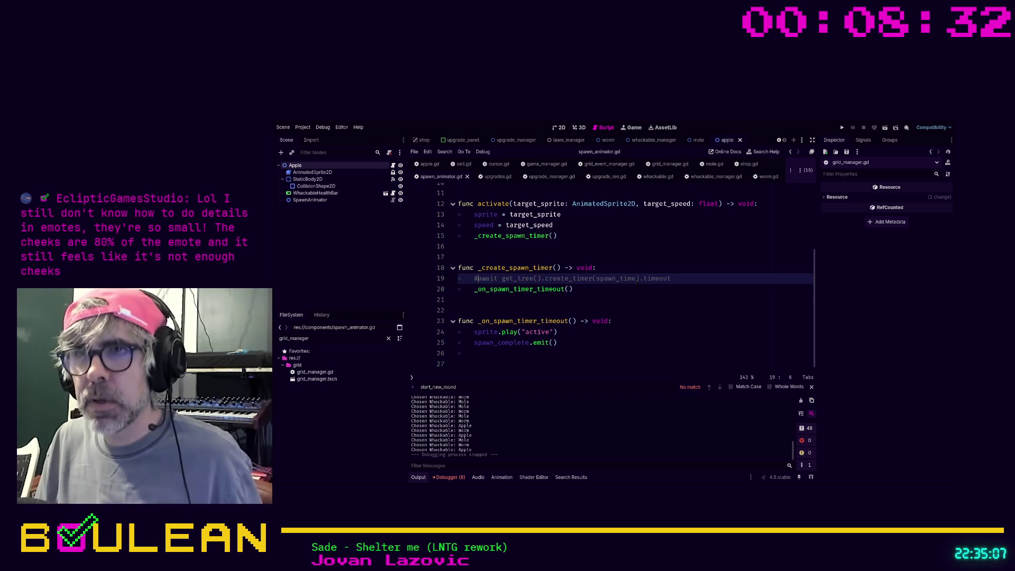
pyautogui.write('#')
pyautogui.press('F5')
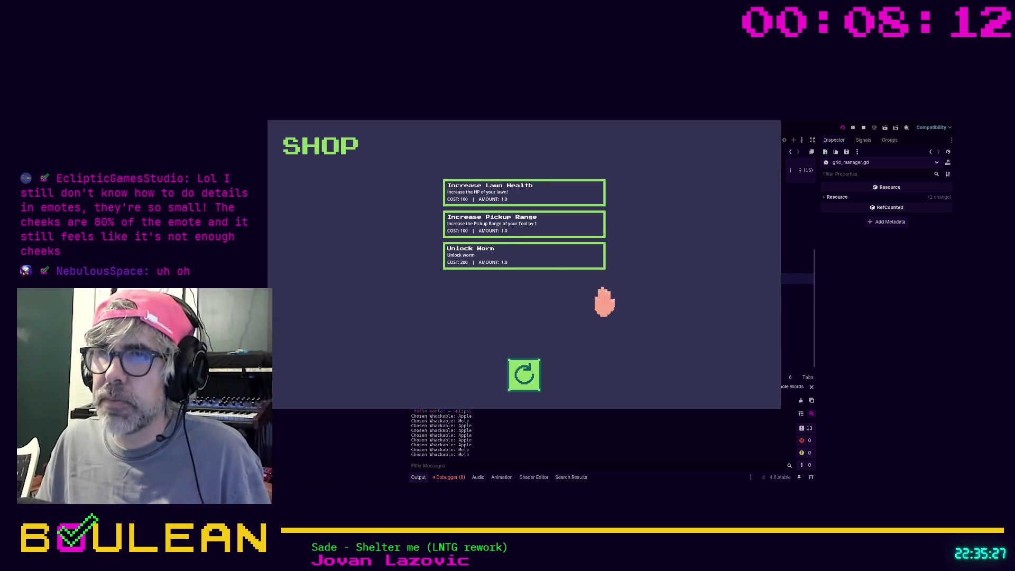
# Buy the Unlock Worm upgrade and start a new round
pyautogui.click(496, 251)
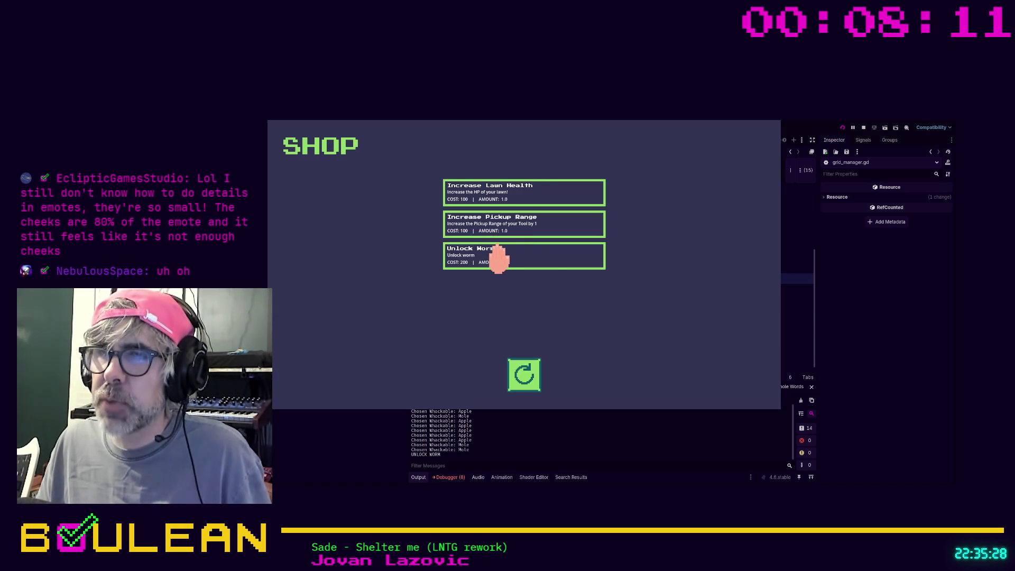
pyautogui.click(526, 379)
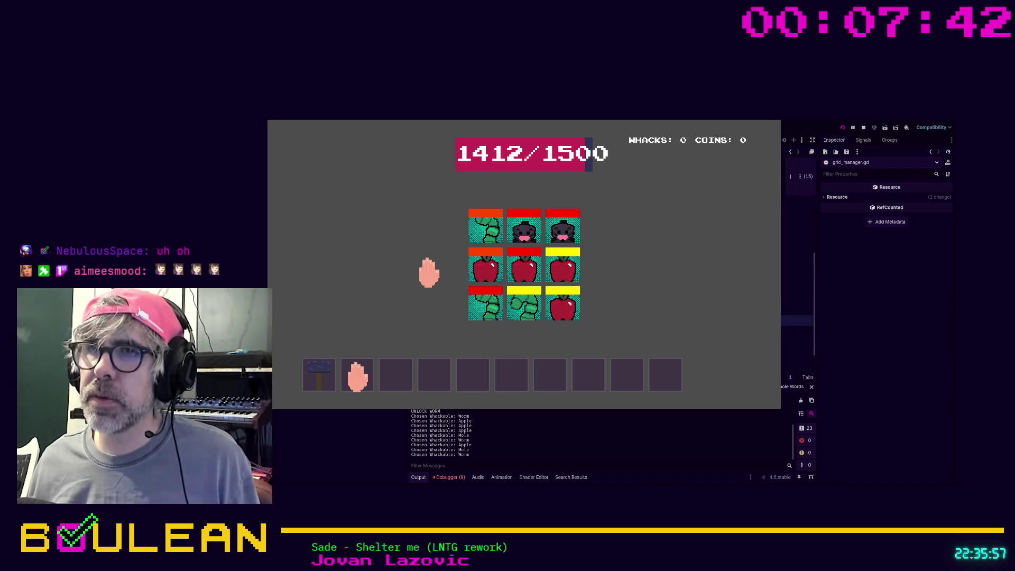
# Restart the game and whack the apples and moles on the centre, top and right tiles
pyautogui.press('F8')
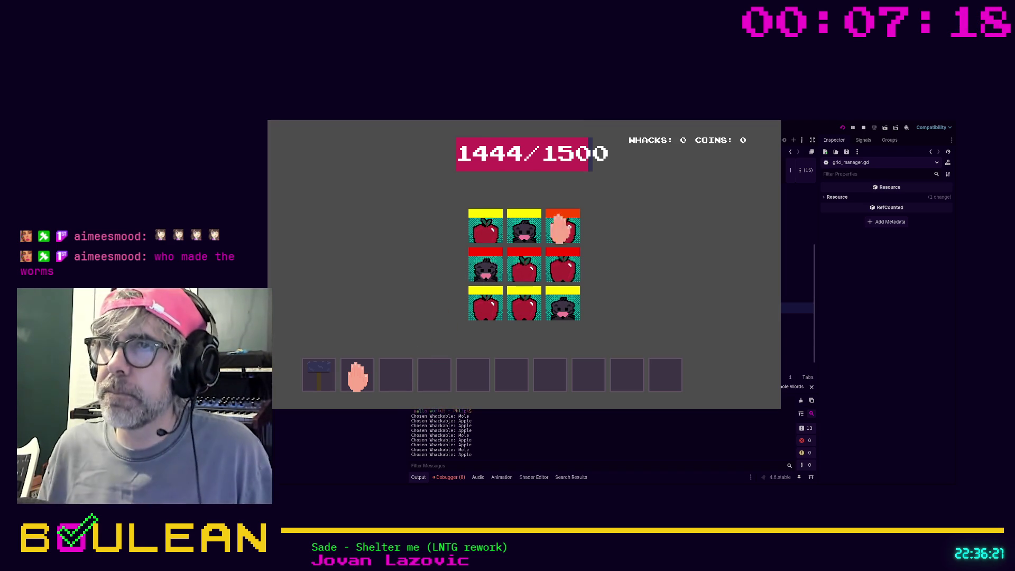
pyautogui.click(525, 272)
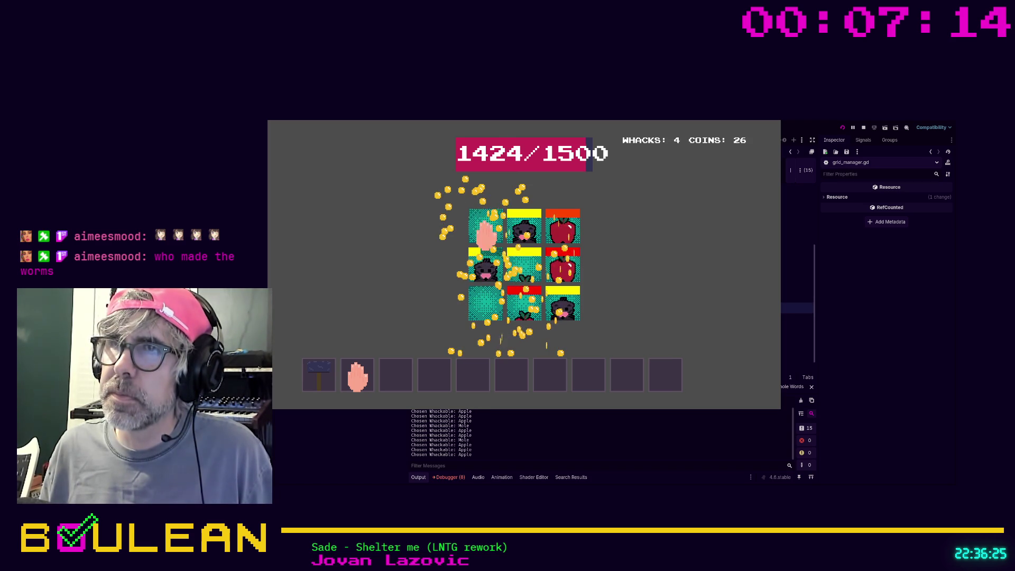
pyautogui.click(512, 232)
pyautogui.click(574, 239)
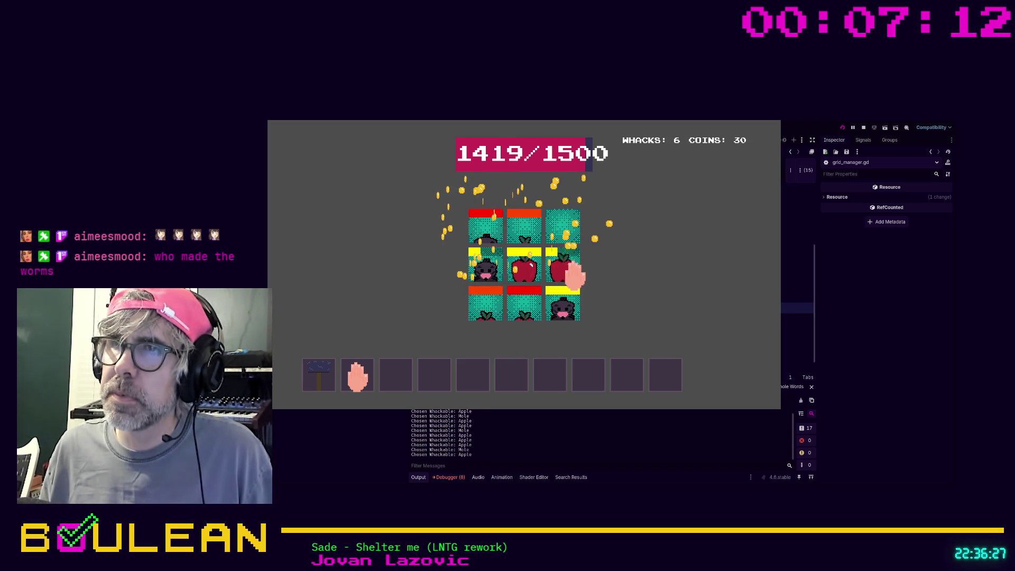
pyautogui.click(575, 274)
pyautogui.click(568, 312)
pyautogui.click(523, 317)
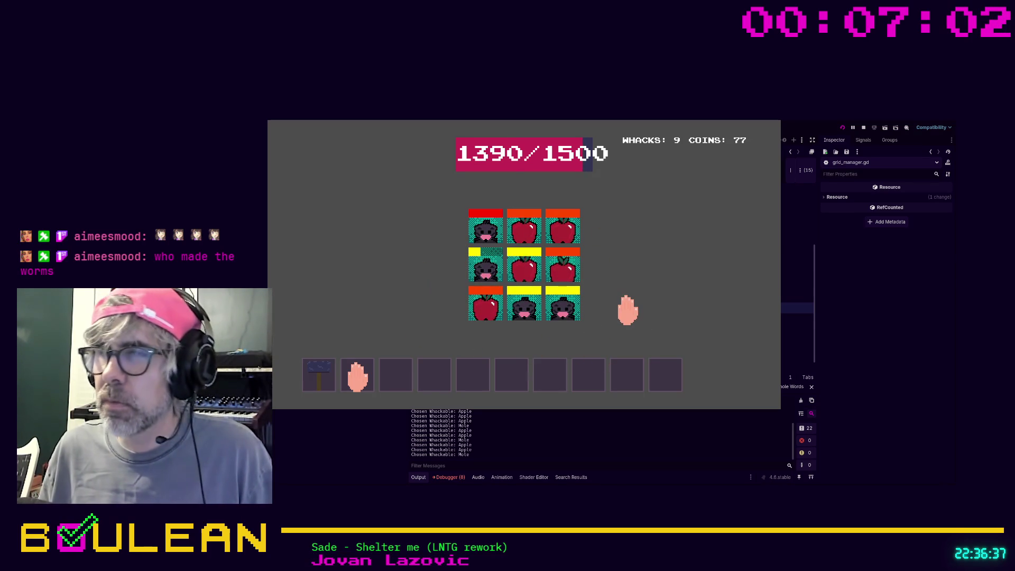
# Unlock the worm, start a new round, and whack its apples, worms and moles
pyautogui.click(487, 259)
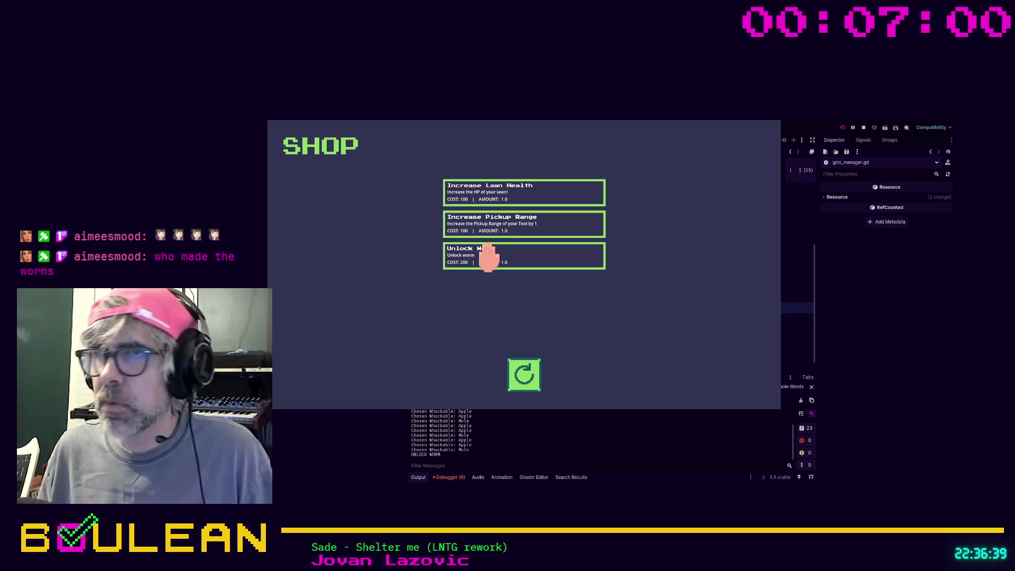
pyautogui.click(521, 376)
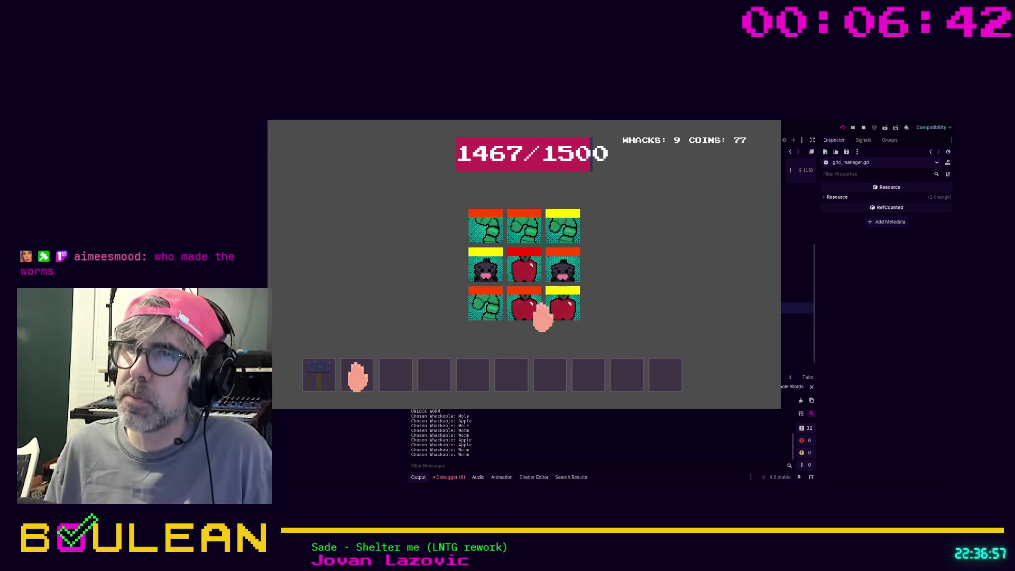
pyautogui.click(526, 273)
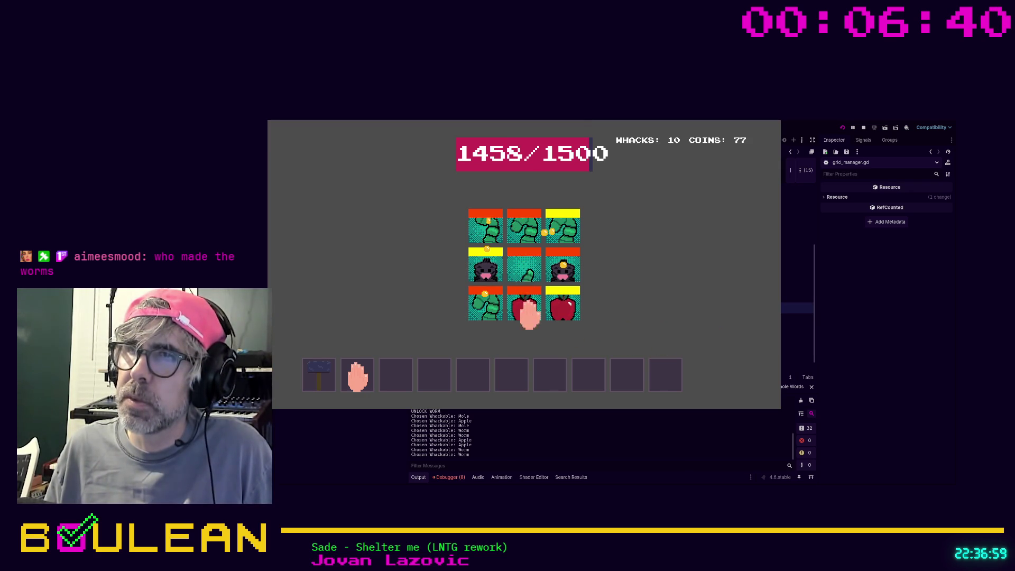
pyautogui.click(525, 227)
pyautogui.click(488, 228)
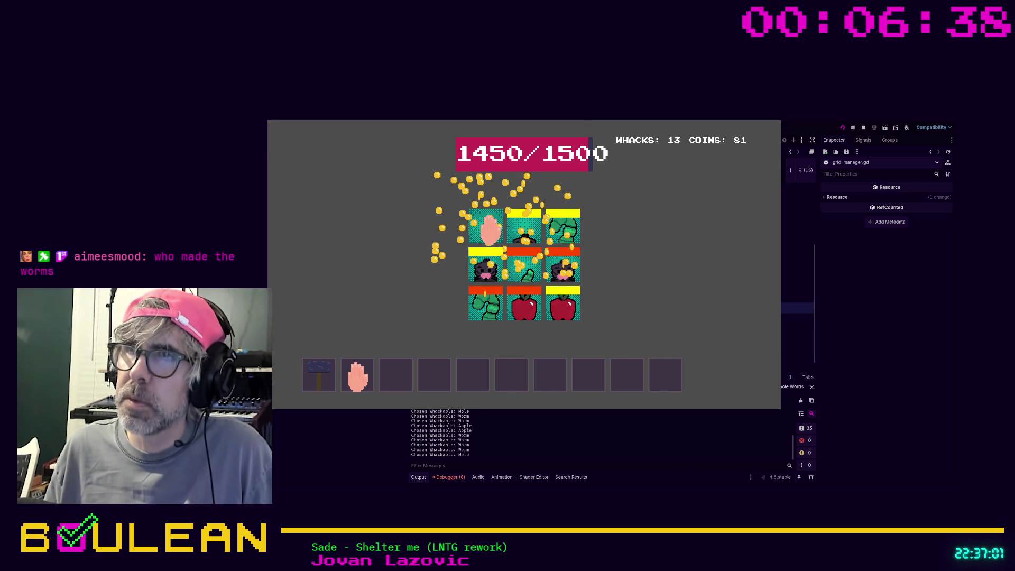
pyautogui.click(479, 268)
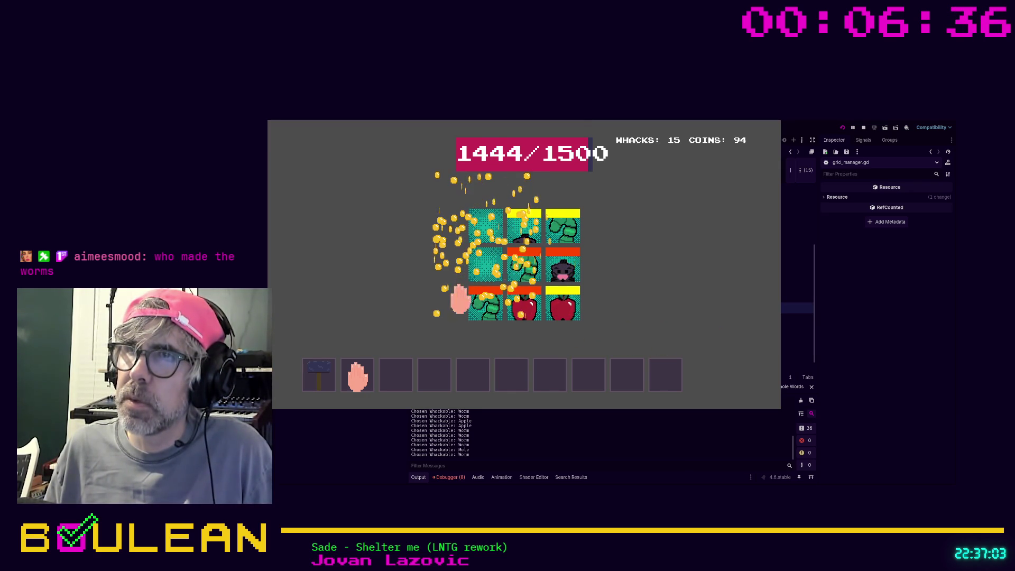
pyautogui.click(521, 313)
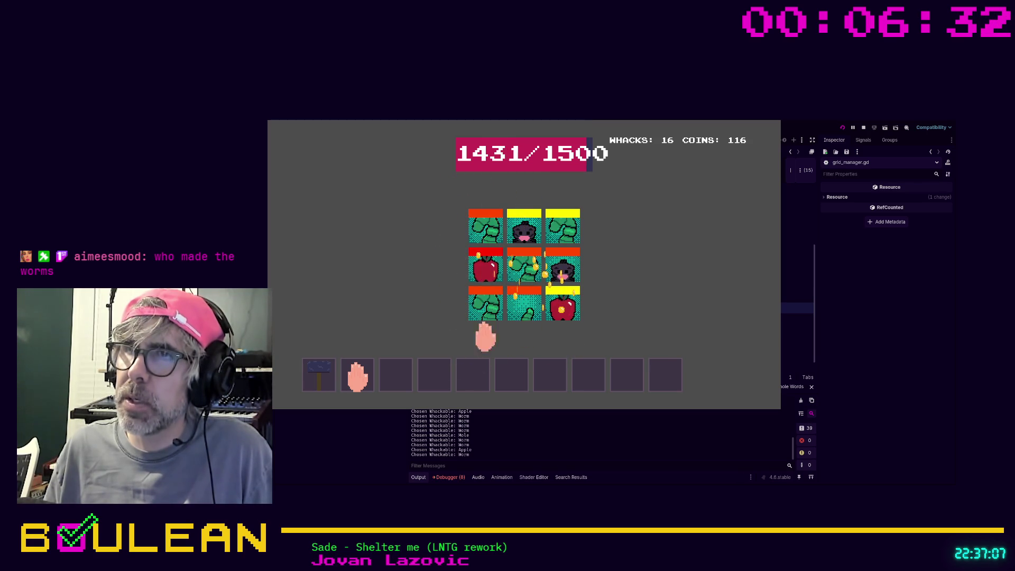
pyautogui.click(516, 267)
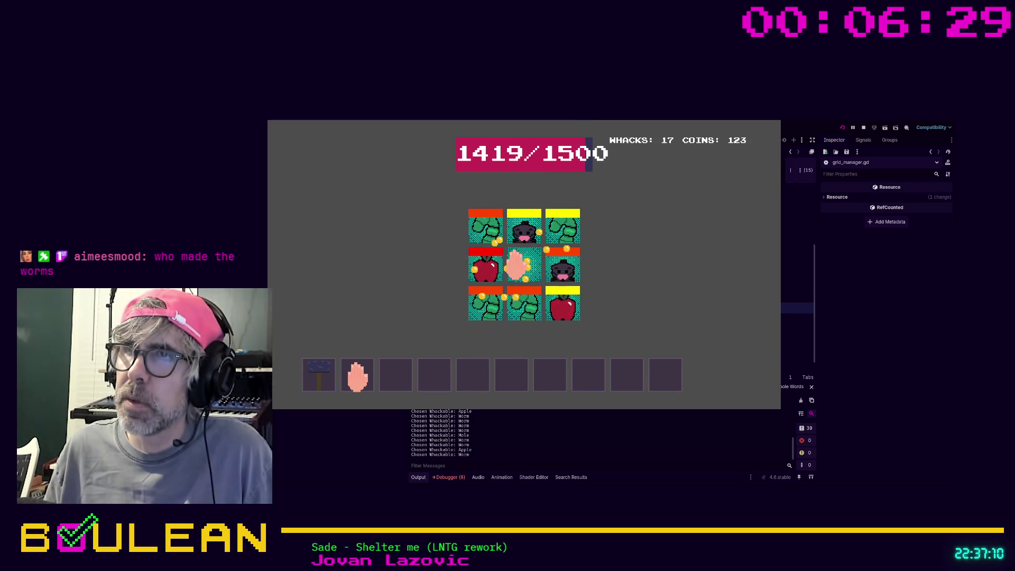
pyautogui.click(486, 272)
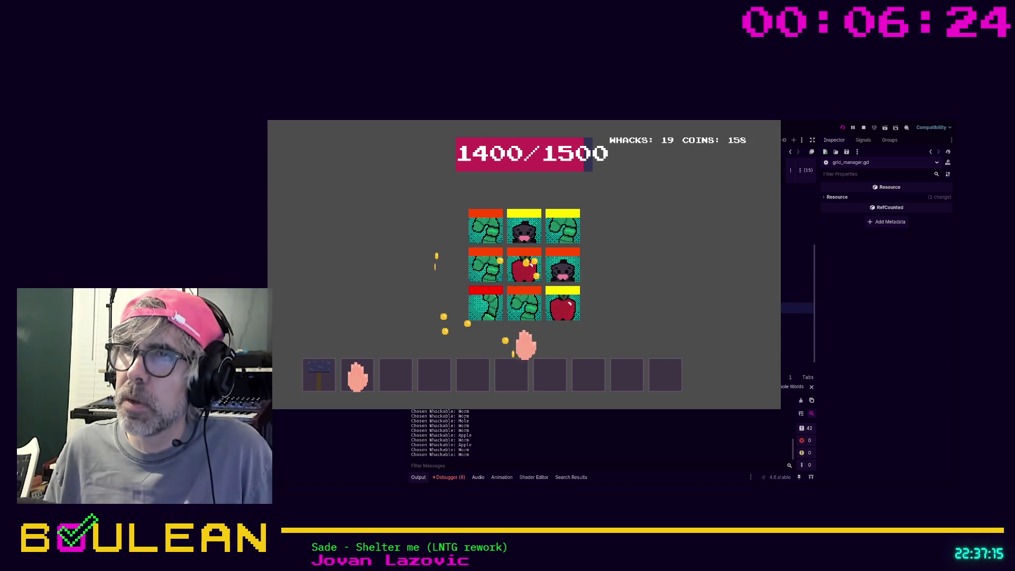
pyautogui.click(484, 274)
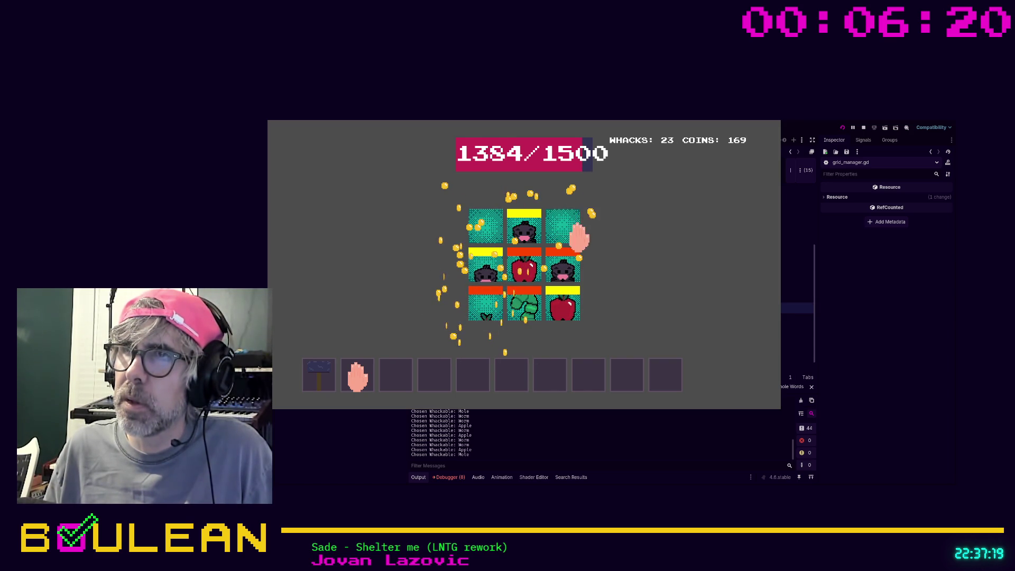
pyautogui.click(521, 230)
pyautogui.click(523, 312)
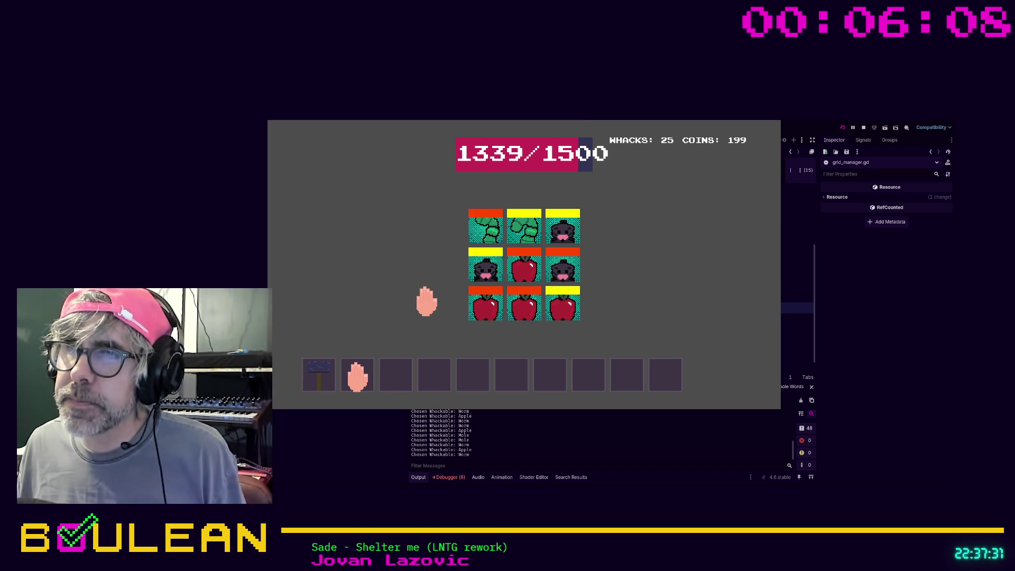
# Buy Unlock Worm, start another round, and whack the centre and top-middle pieces until it ends
pyautogui.click(487, 258)
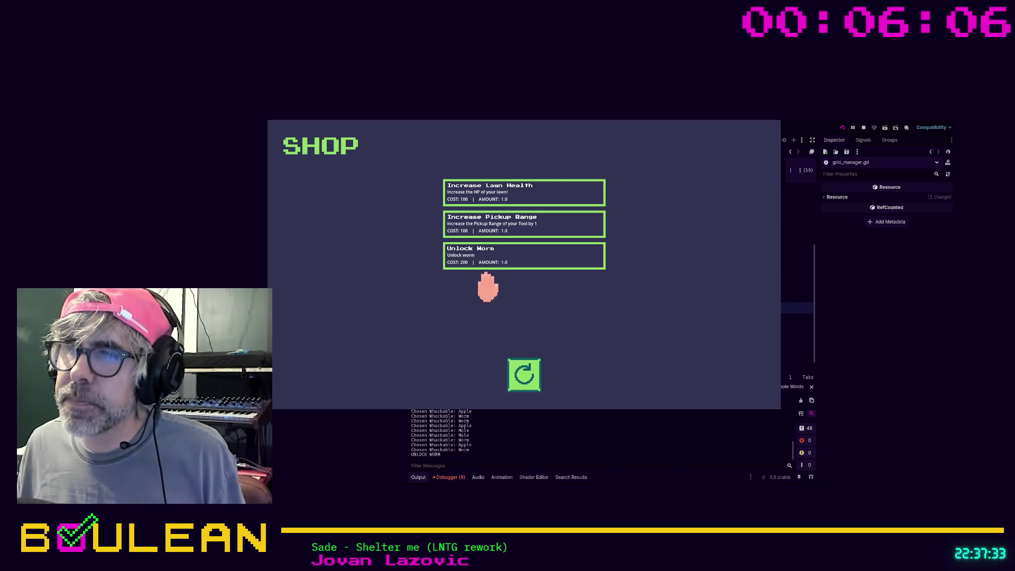
pyautogui.click(523, 376)
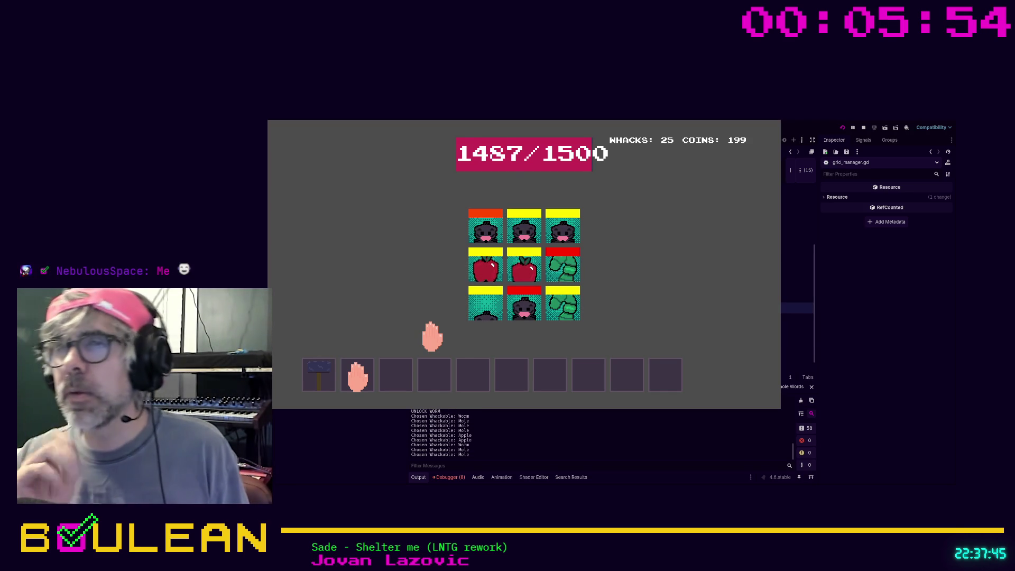
pyautogui.click(523, 262)
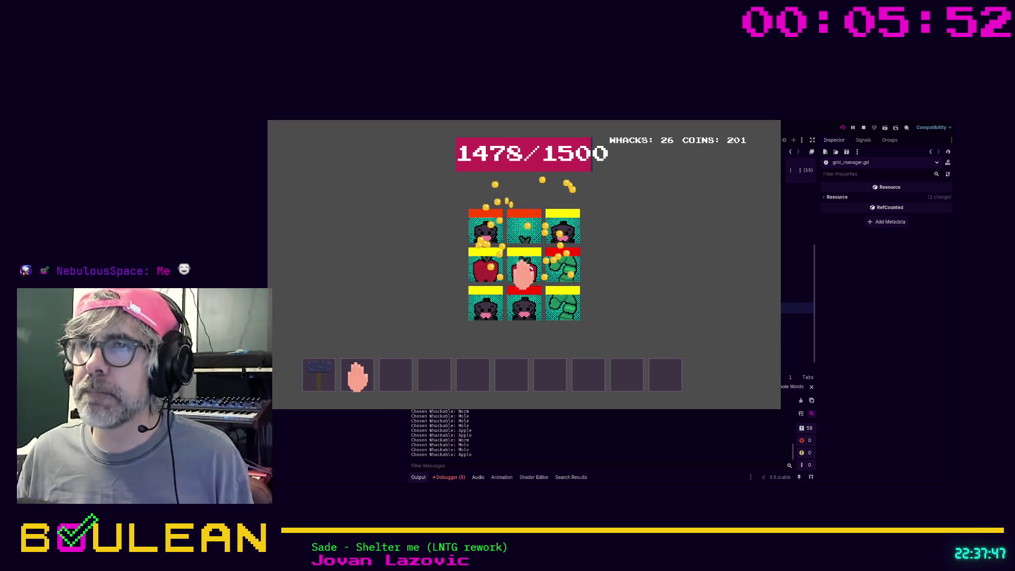
pyautogui.click(523, 231)
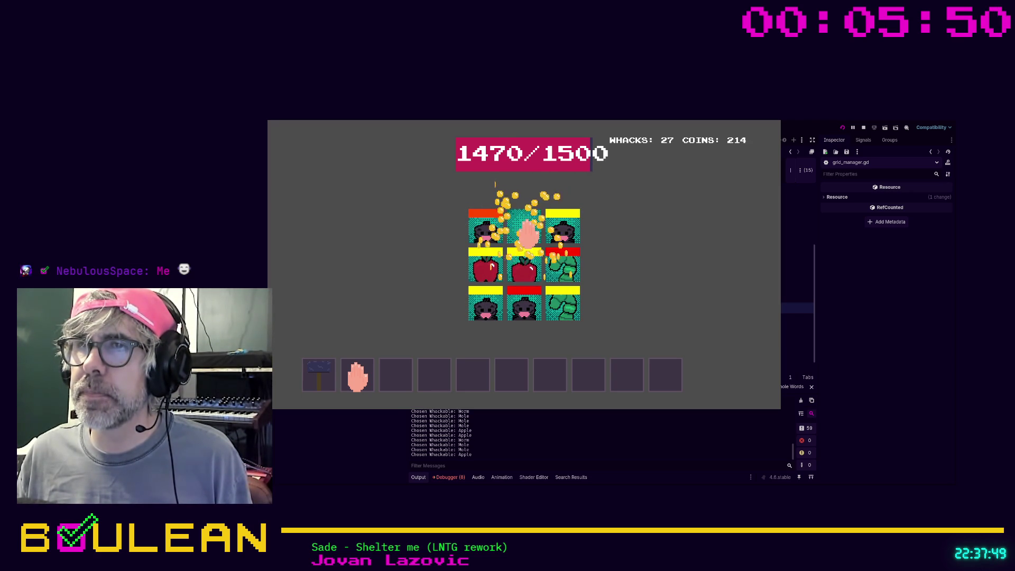
pyautogui.click(523, 232)
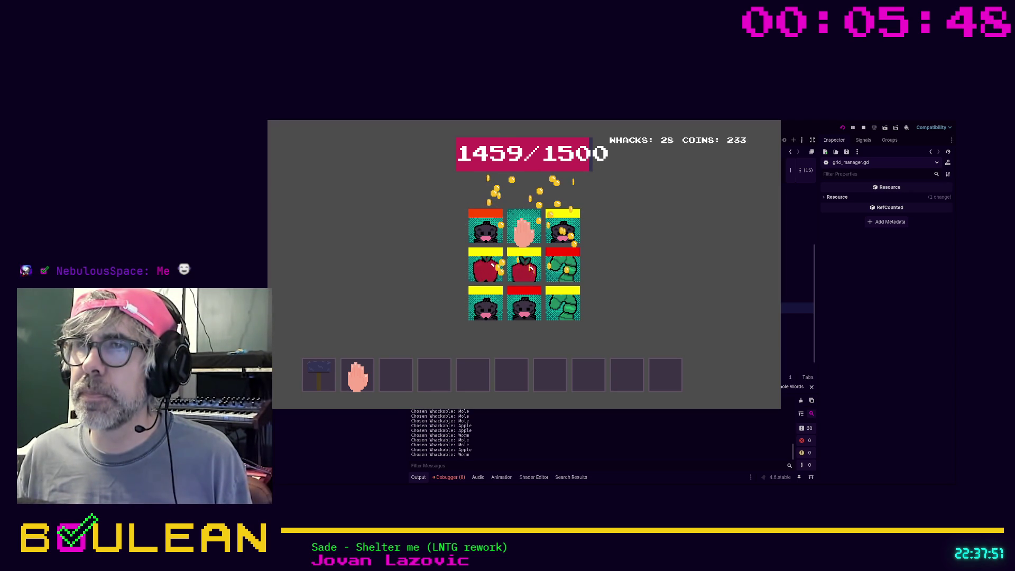
pyautogui.click(524, 232)
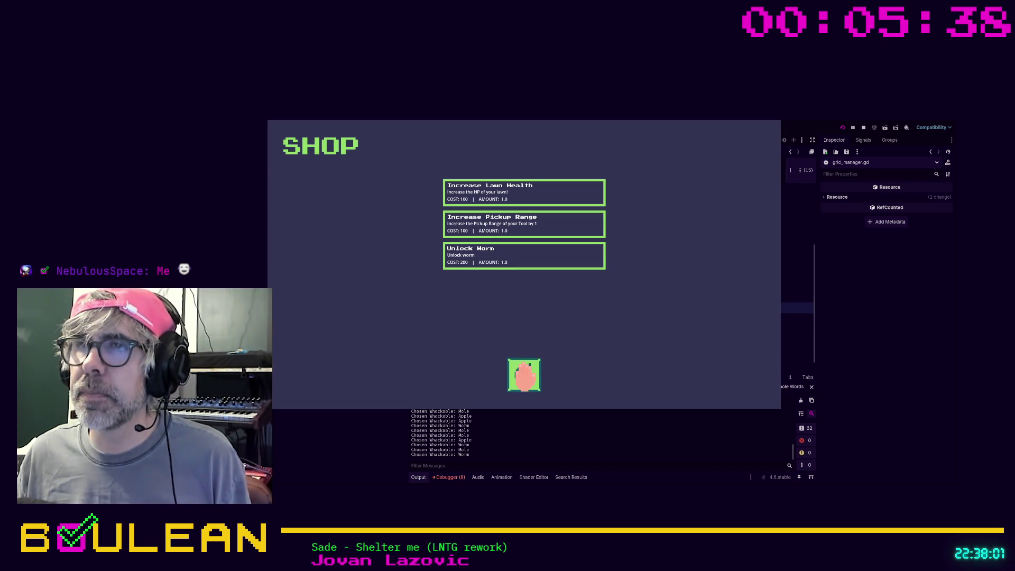
# Start a new round from the shop and whack creatures around the centre and top tiles
pyautogui.click(523, 375)
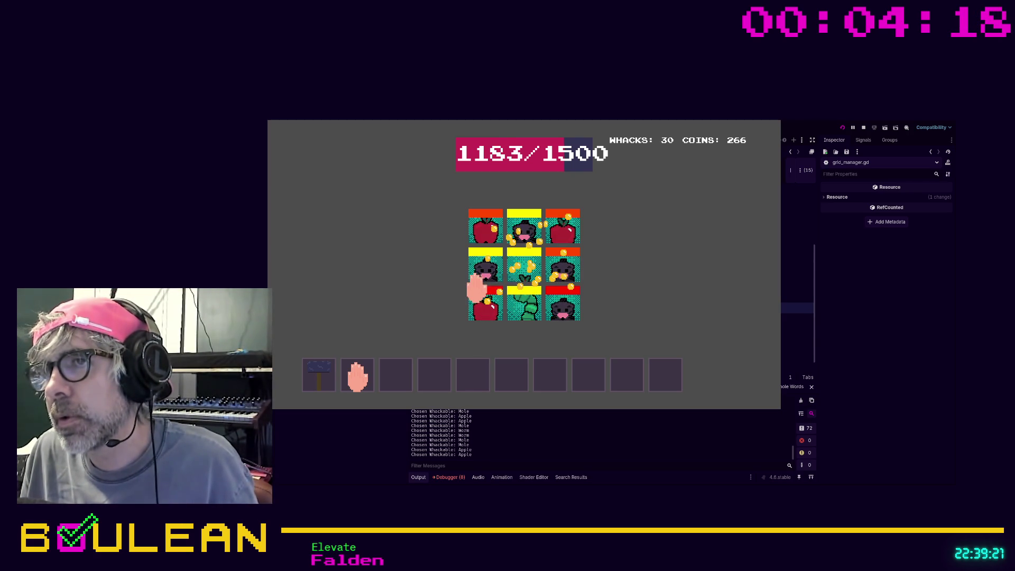
pyautogui.click(483, 271)
pyautogui.click(524, 272)
pyautogui.click(516, 282)
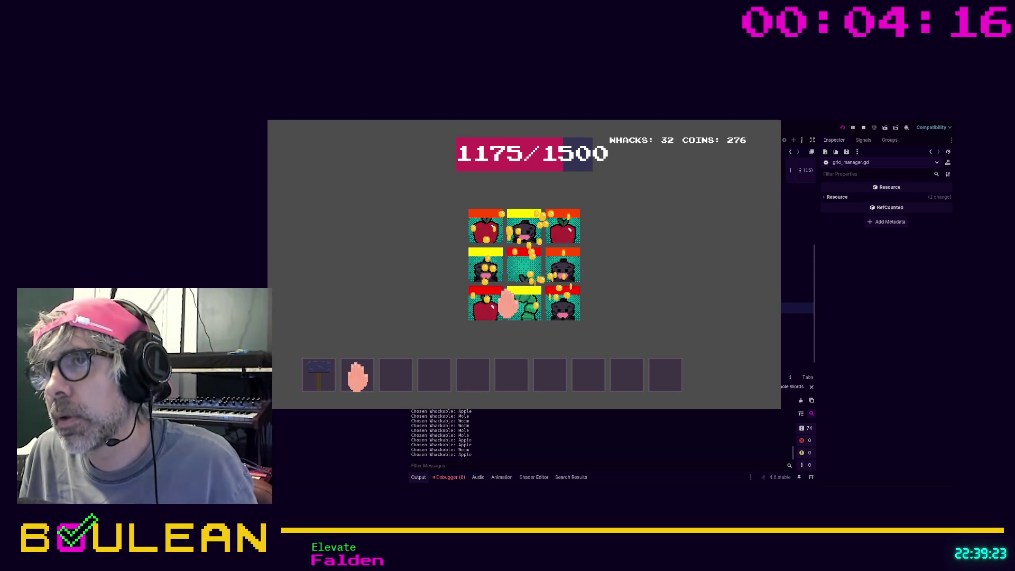
pyautogui.click(520, 233)
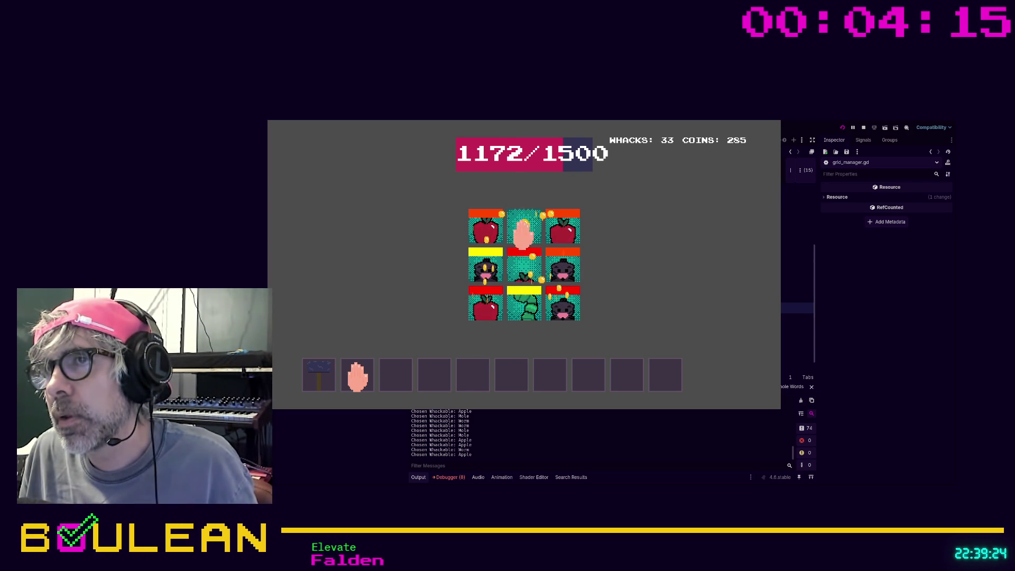
pyautogui.click(519, 279)
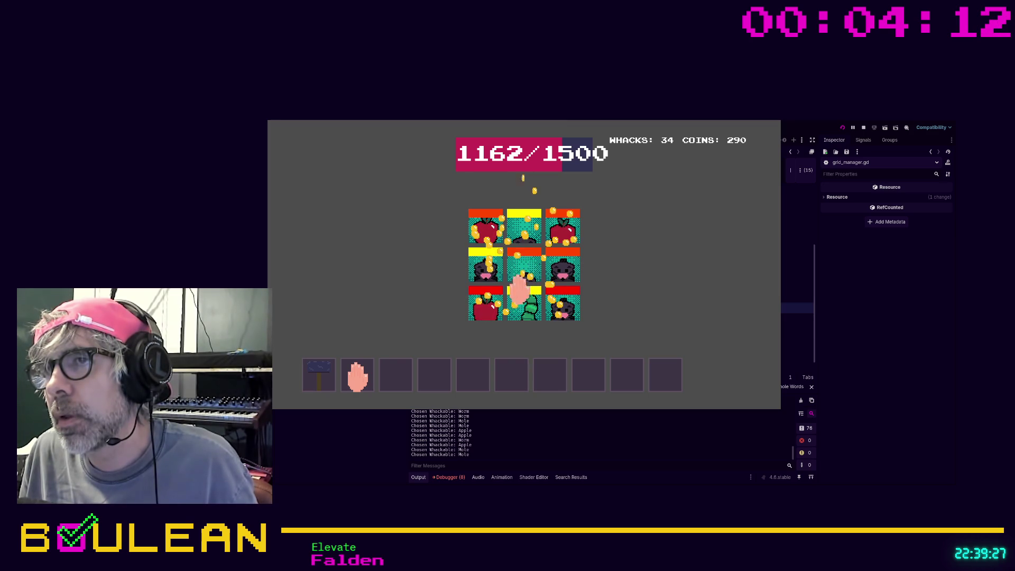
pyautogui.click(519, 286)
pyautogui.click(484, 222)
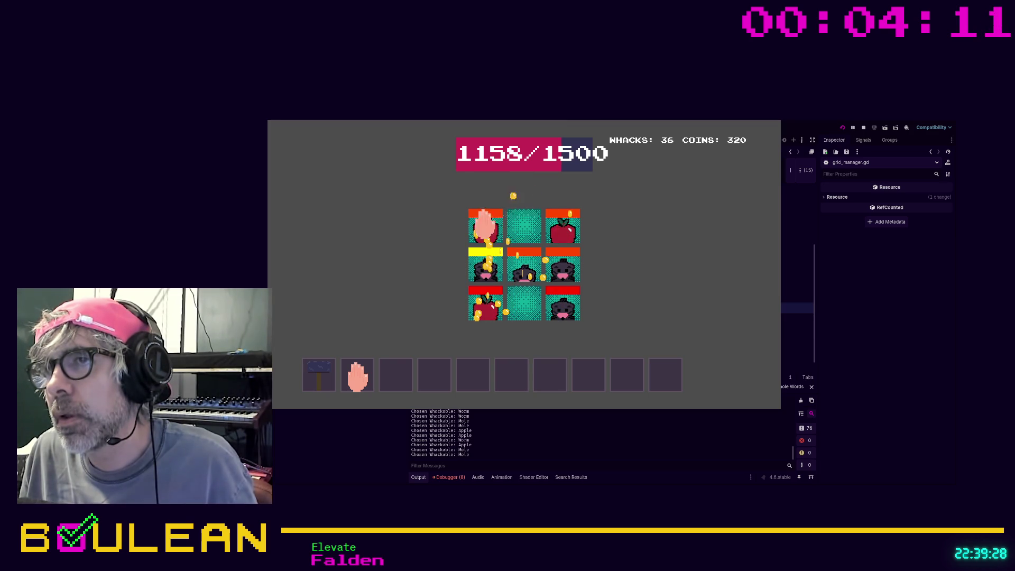
pyautogui.click(555, 228)
# Equip the hammer from inventory slot 1 and hammer creatures across the grid
pyautogui.click(319, 376)
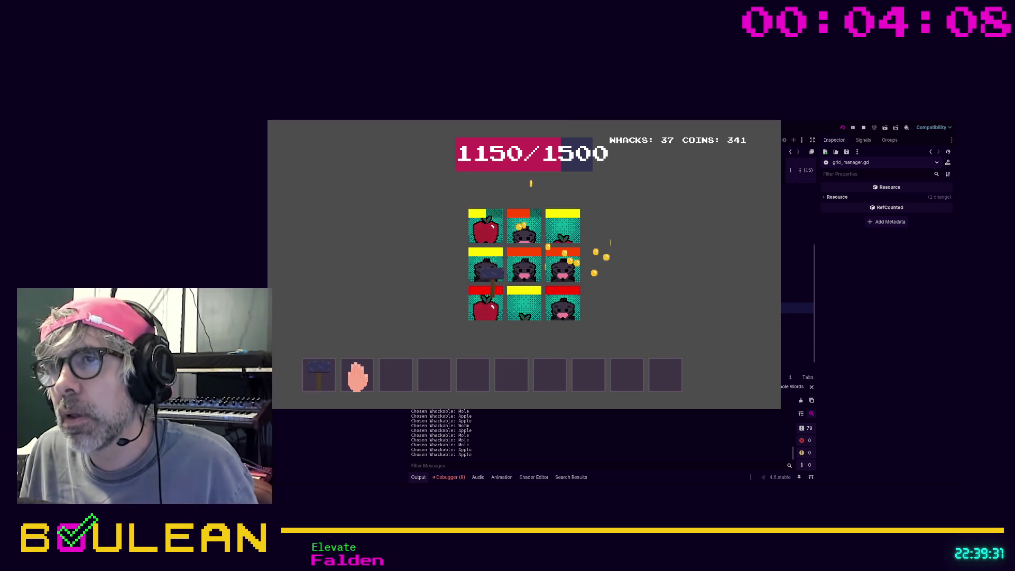
pyautogui.click(484, 302)
pyautogui.click(485, 263)
pyautogui.click(524, 267)
pyautogui.click(562, 267)
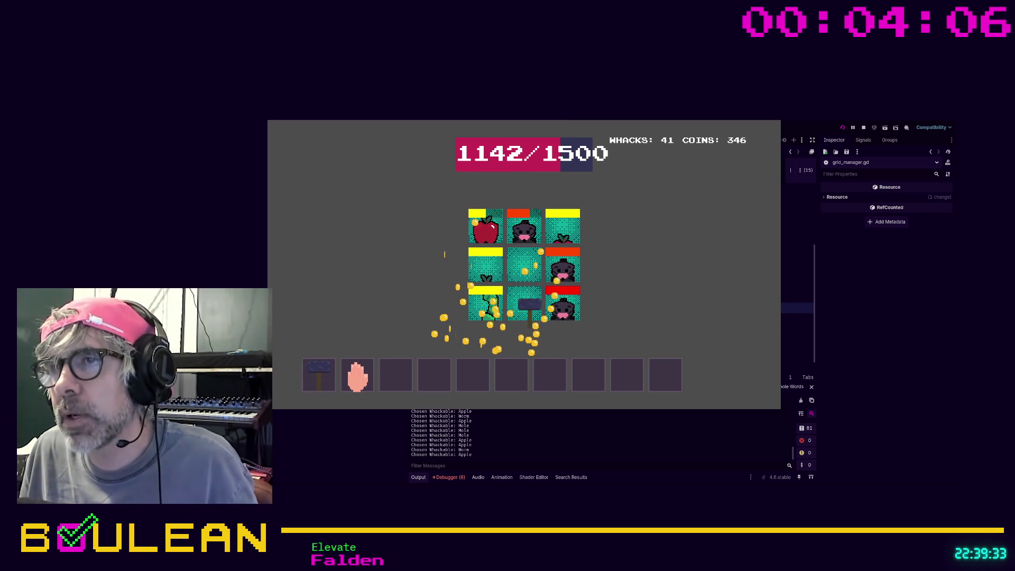
pyautogui.click(562, 303)
pyautogui.click(562, 237)
pyautogui.click(563, 228)
pyautogui.click(486, 227)
pyautogui.click(524, 227)
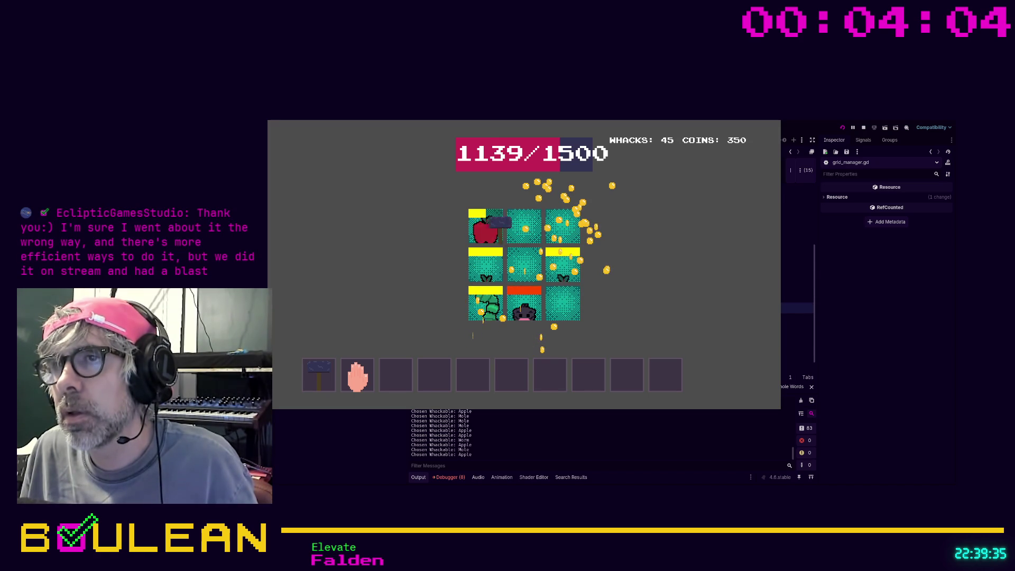
pyautogui.click(485, 264)
pyautogui.click(478, 301)
# Keep hammering the bottom, top and middle-right creatures, reaching 59 whacks and 503 coins
pyautogui.click(524, 303)
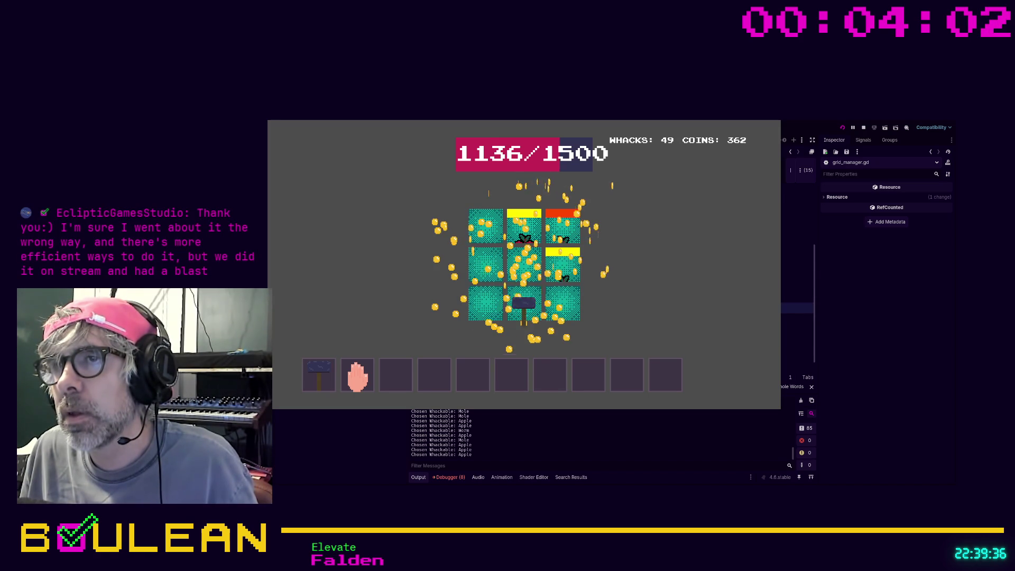
pyautogui.click(571, 259)
pyautogui.click(524, 233)
pyautogui.click(525, 234)
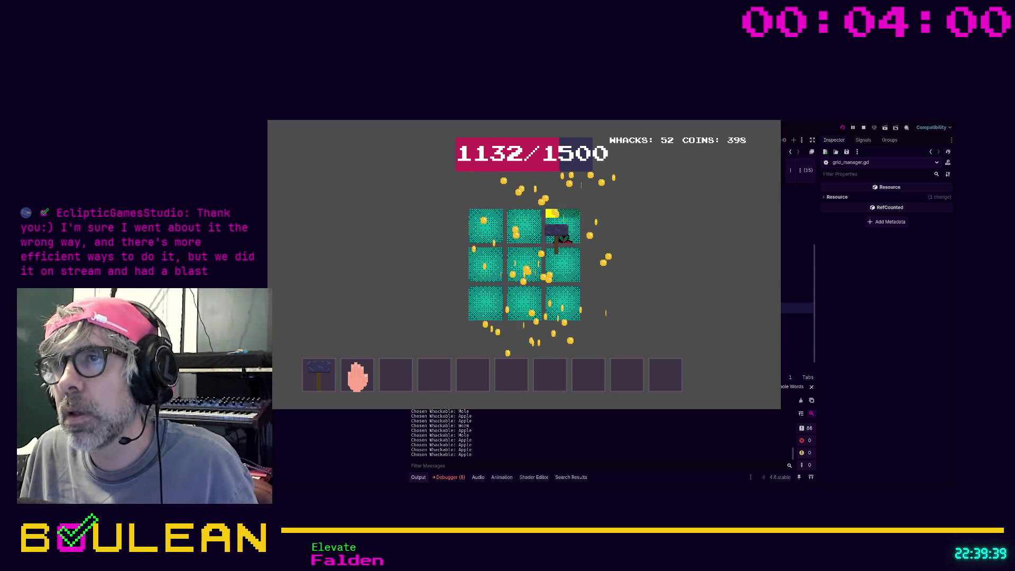
pyautogui.click(528, 302)
pyautogui.click(528, 304)
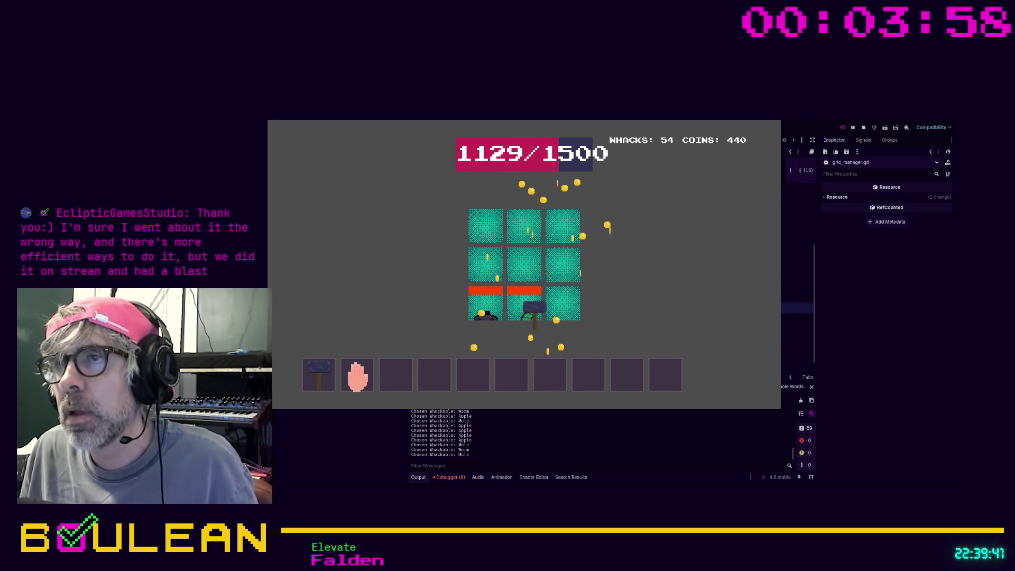
pyautogui.click(531, 308)
pyautogui.click(526, 226)
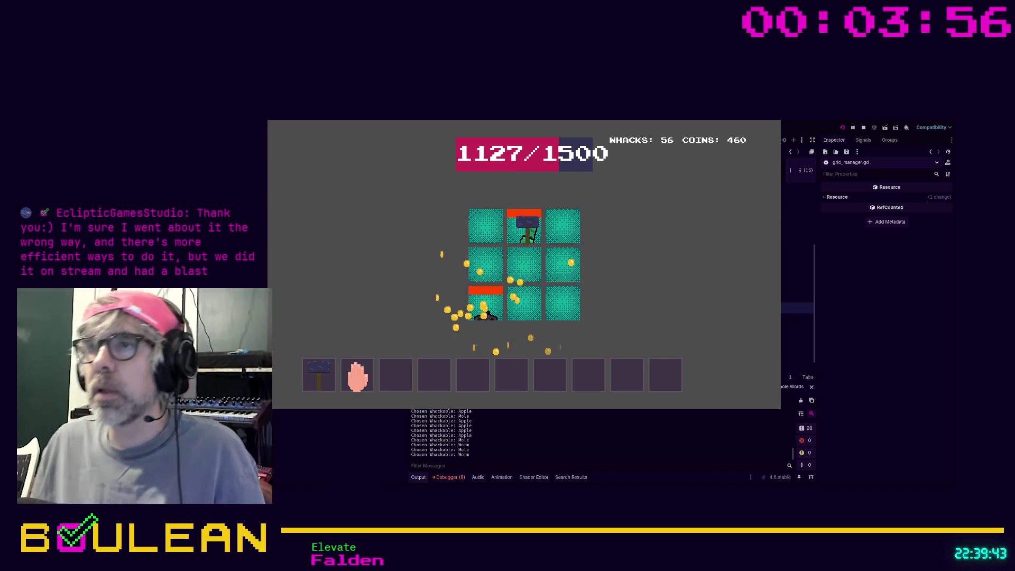
pyautogui.click(486, 296)
pyautogui.click(566, 272)
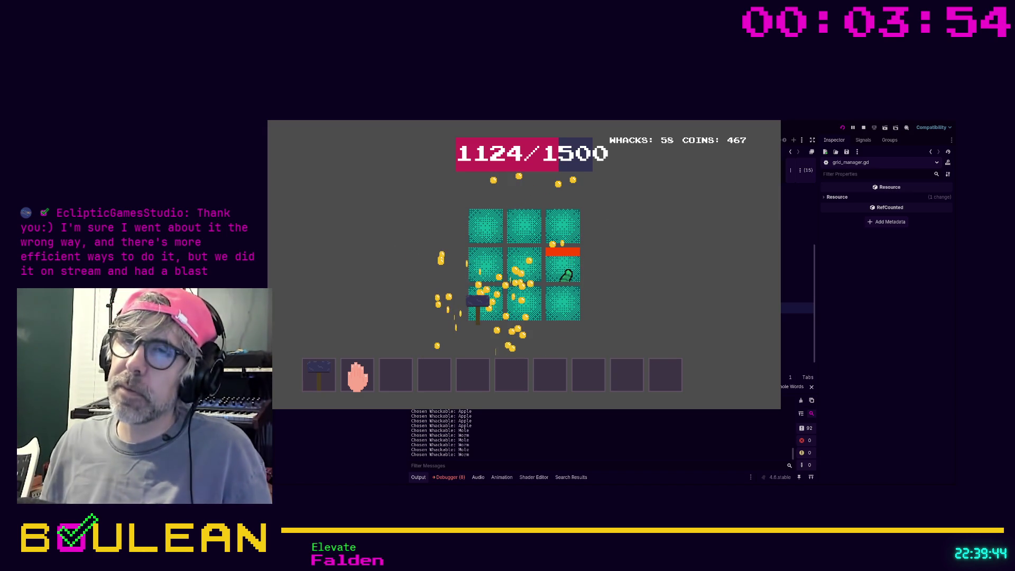
pyautogui.click(565, 275)
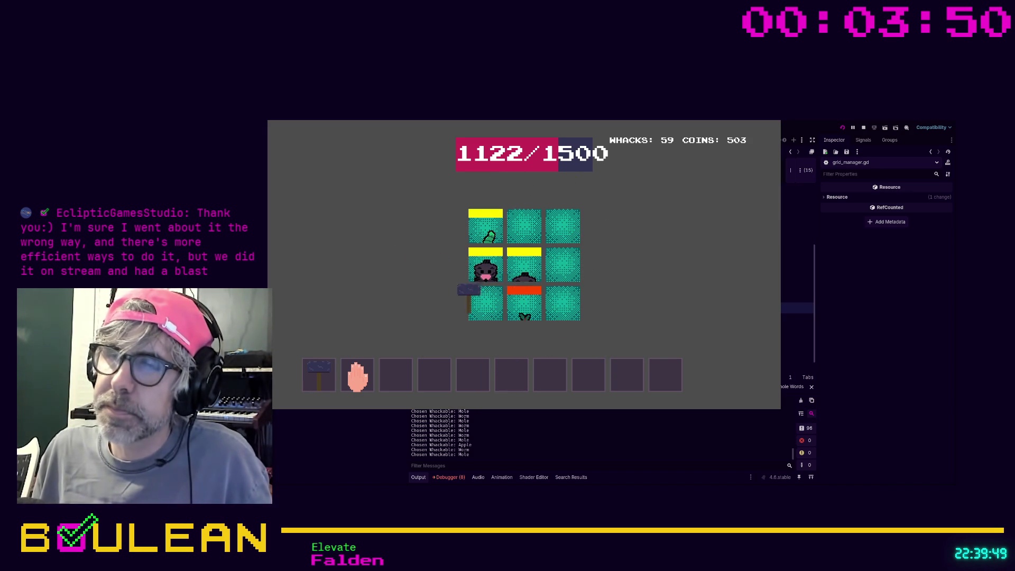
# Start the next round, drag the new hand tool onto the grid, and whack the top-row moles until the shop appears
pyautogui.click(524, 375)
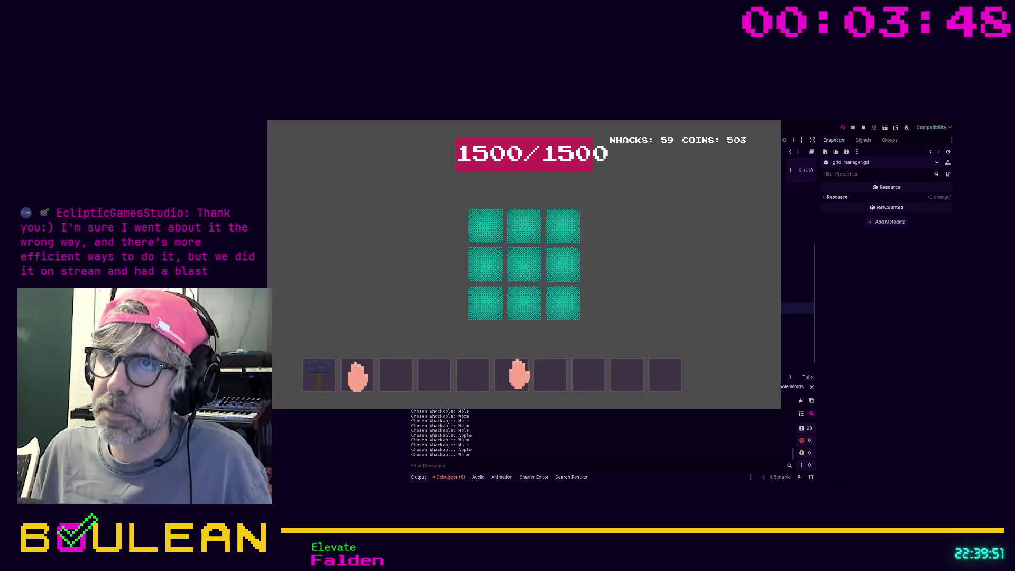
pyautogui.moveTo(518, 375)
pyautogui.mouseDown()
pyautogui.moveTo(528, 241)
pyautogui.moveTo(486, 228)
pyautogui.mouseUp()
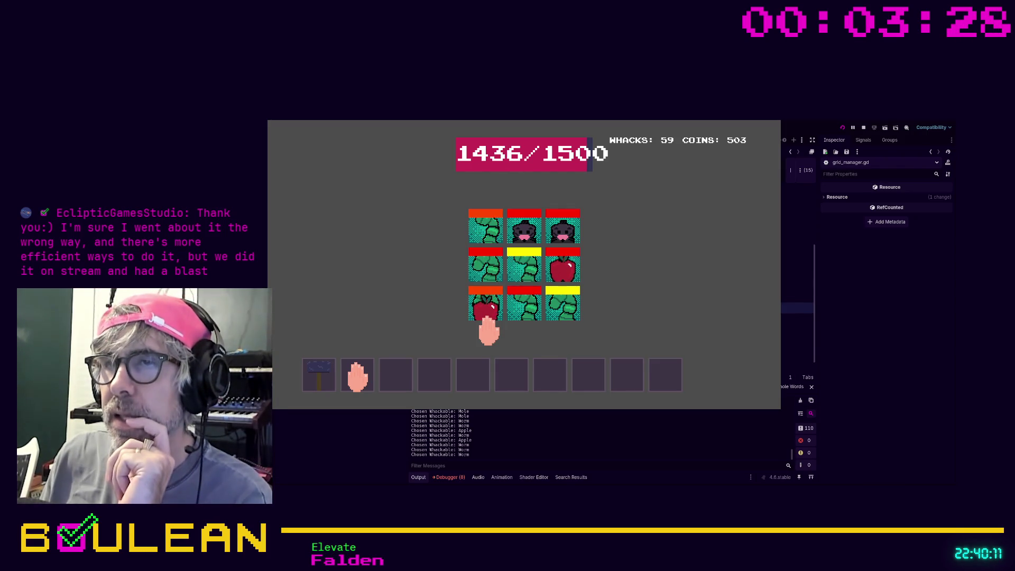
pyautogui.click(517, 235)
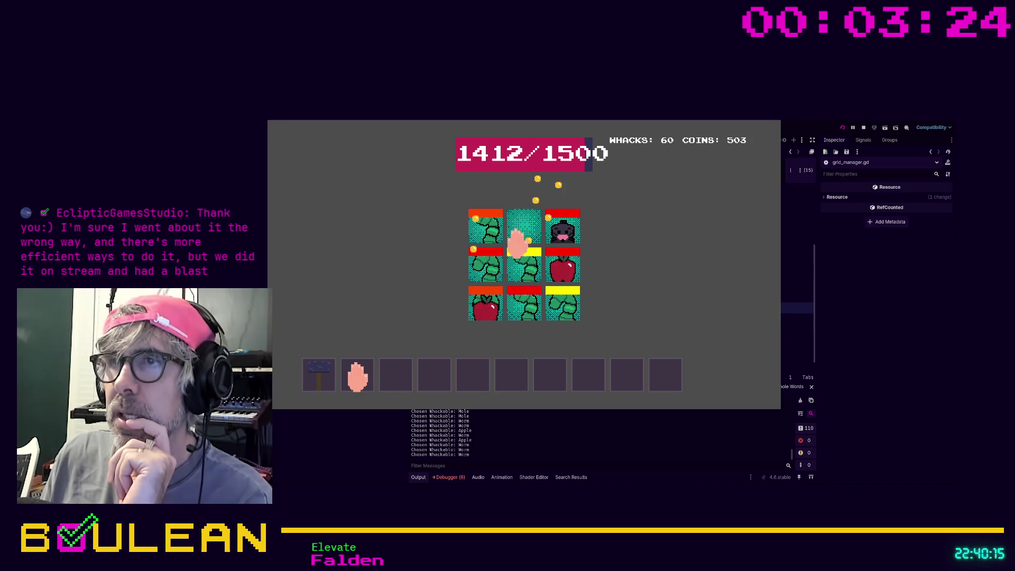
pyautogui.click(568, 239)
pyautogui.click(566, 238)
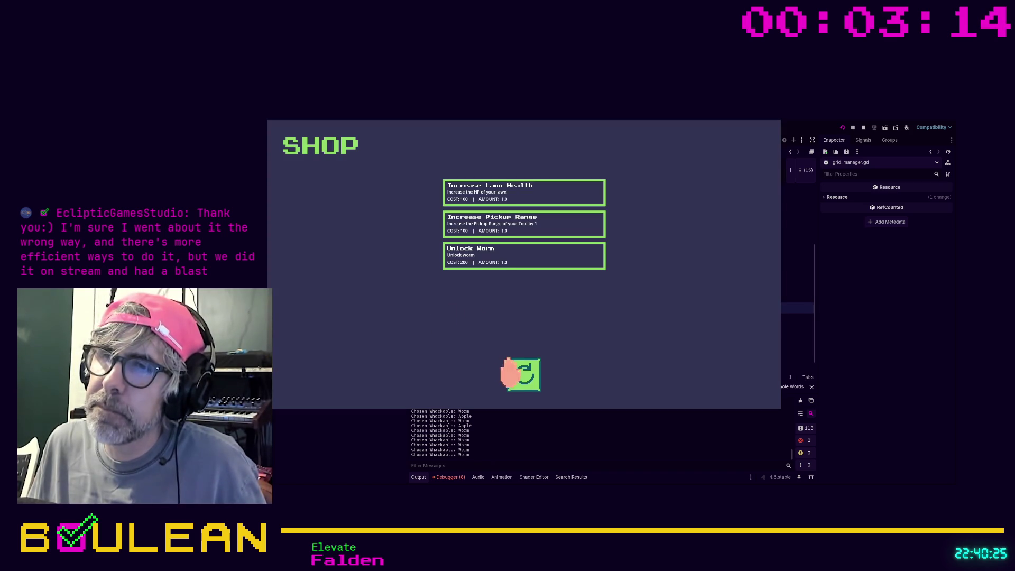
# Start a new round and whack the centre, left and top-row moles and worms
pyautogui.click(519, 374)
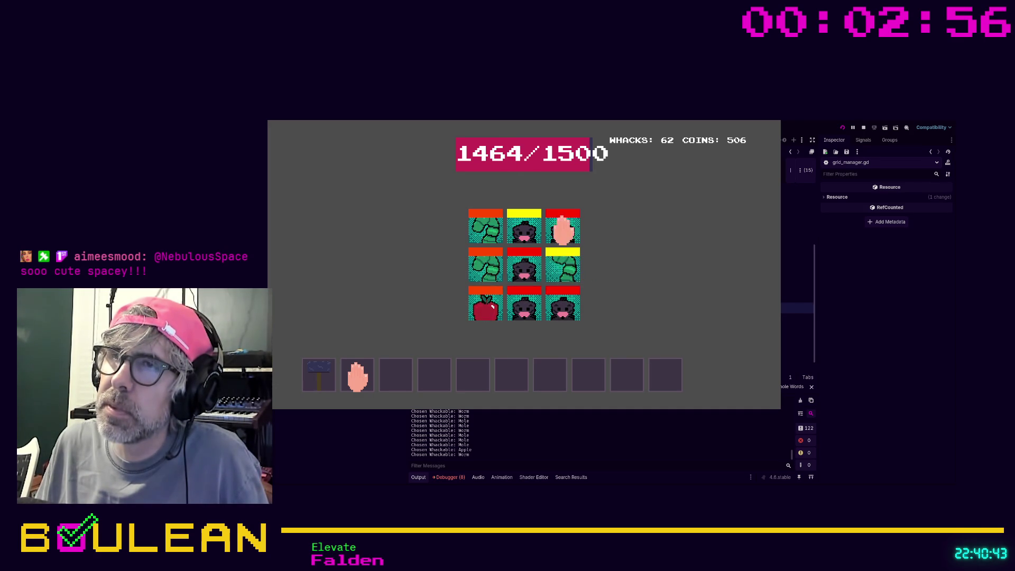
pyautogui.click(525, 272)
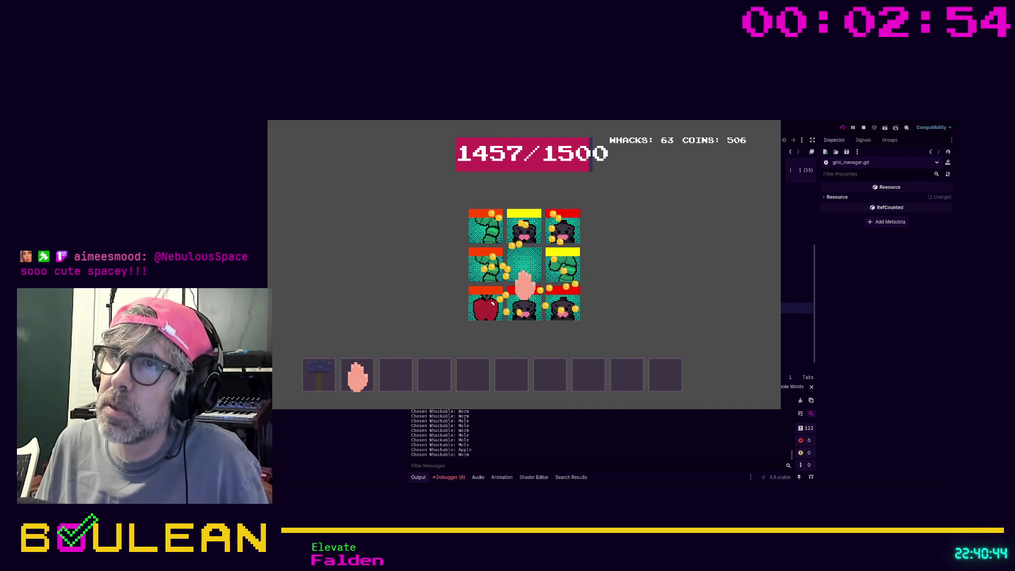
pyautogui.click(493, 304)
pyautogui.click(486, 237)
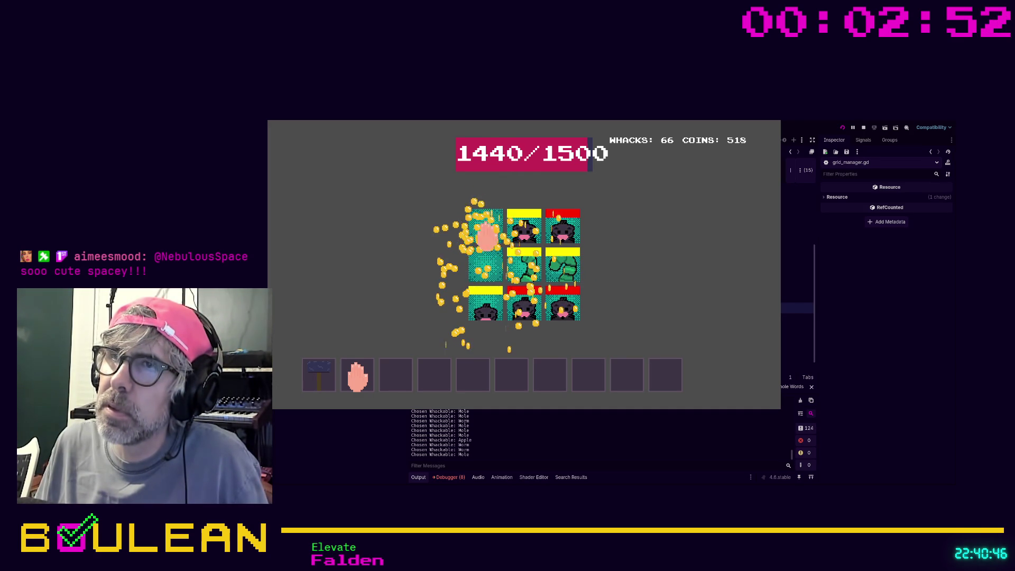
pyautogui.click(518, 233)
pyautogui.click(562, 232)
pyautogui.click(554, 272)
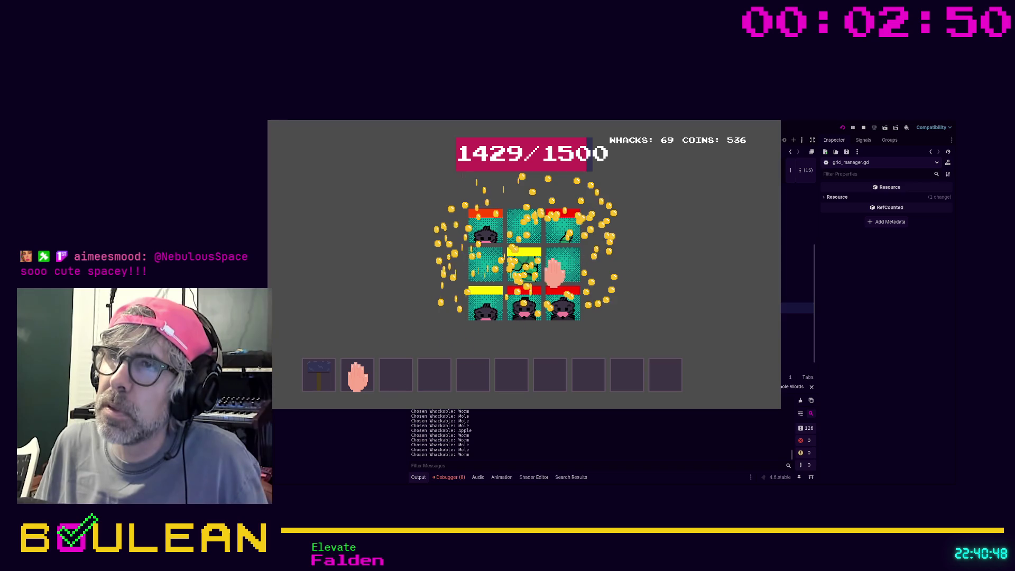
pyautogui.click(525, 276)
# Whack the remaining creatures and the apple, then stop the game and return to spawn_animator.gd line 23
pyautogui.click(563, 306)
pyautogui.click(564, 275)
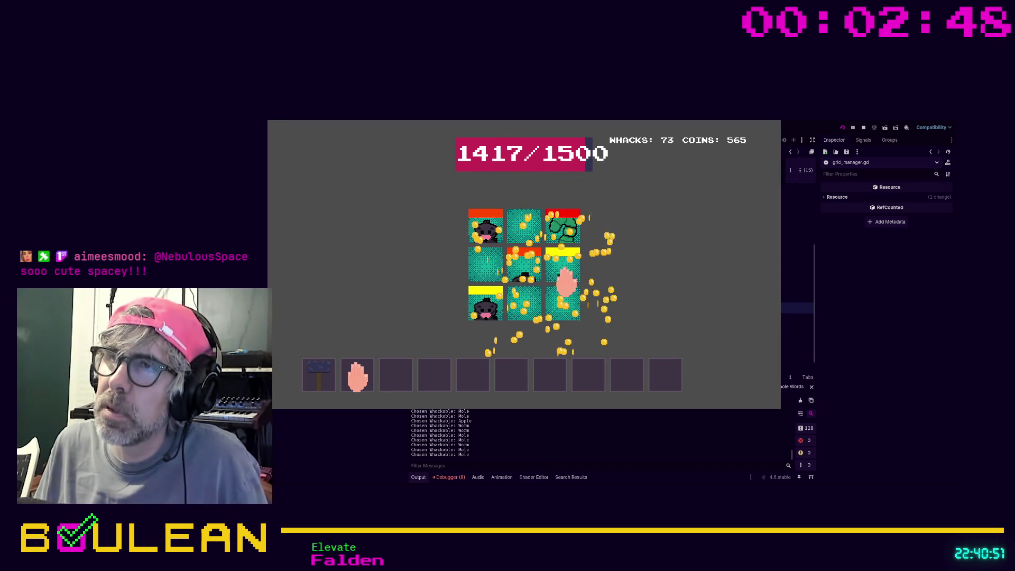
pyautogui.click(483, 249)
pyautogui.click(482, 241)
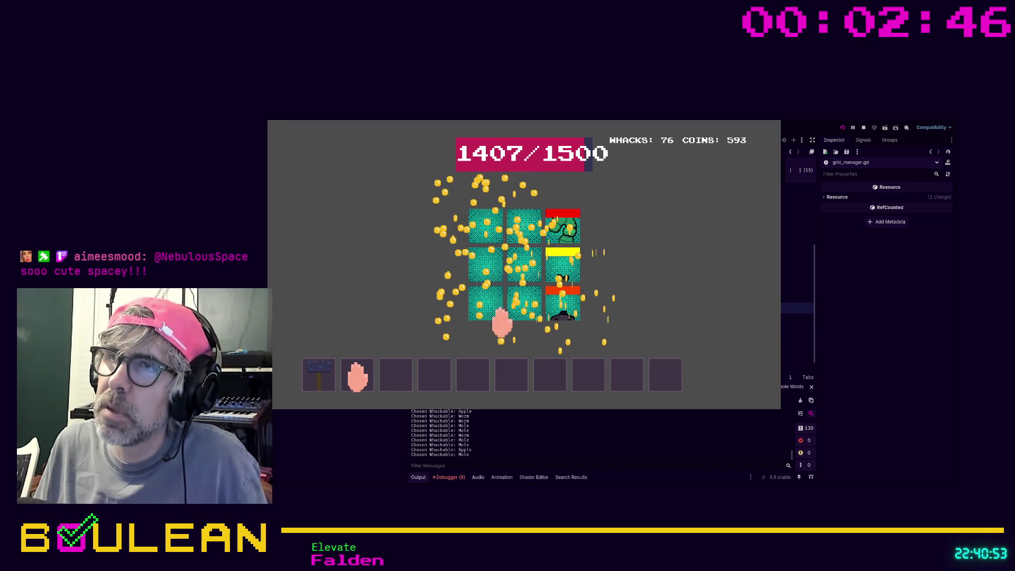
pyautogui.click(560, 272)
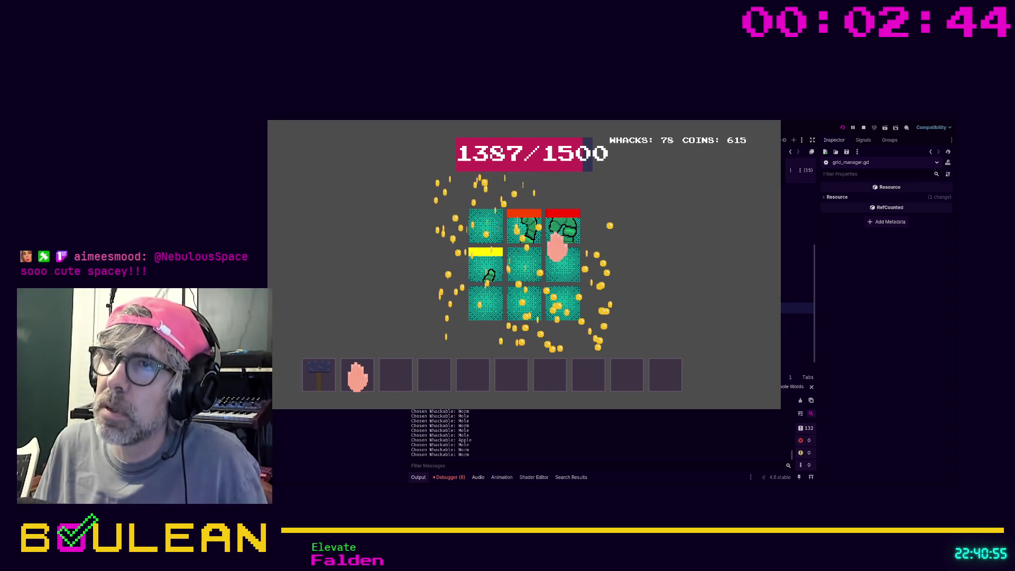
pyautogui.click(535, 236)
pyautogui.click(567, 235)
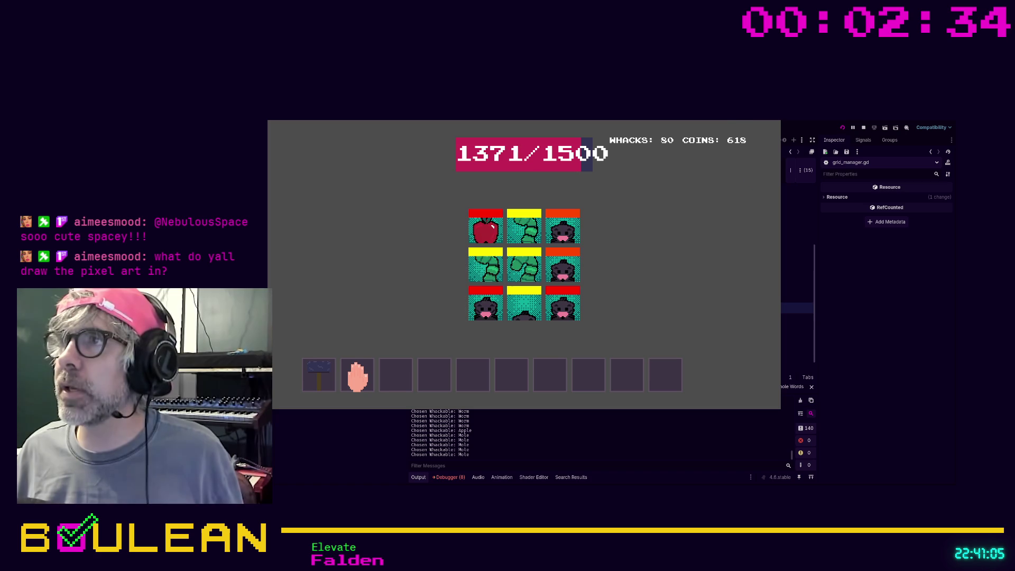
pyautogui.click(775, 124)
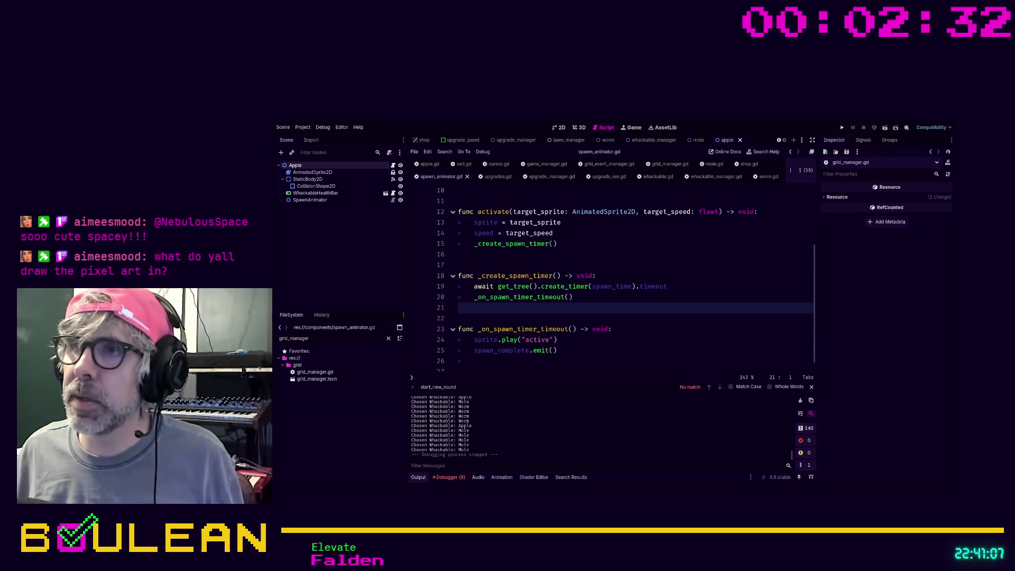
pyautogui.click(649, 328)
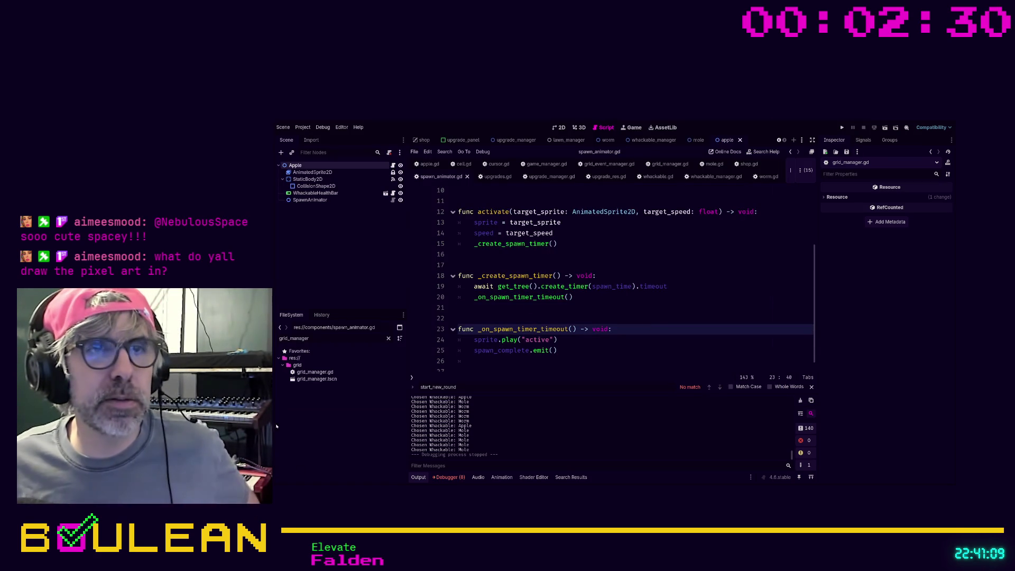